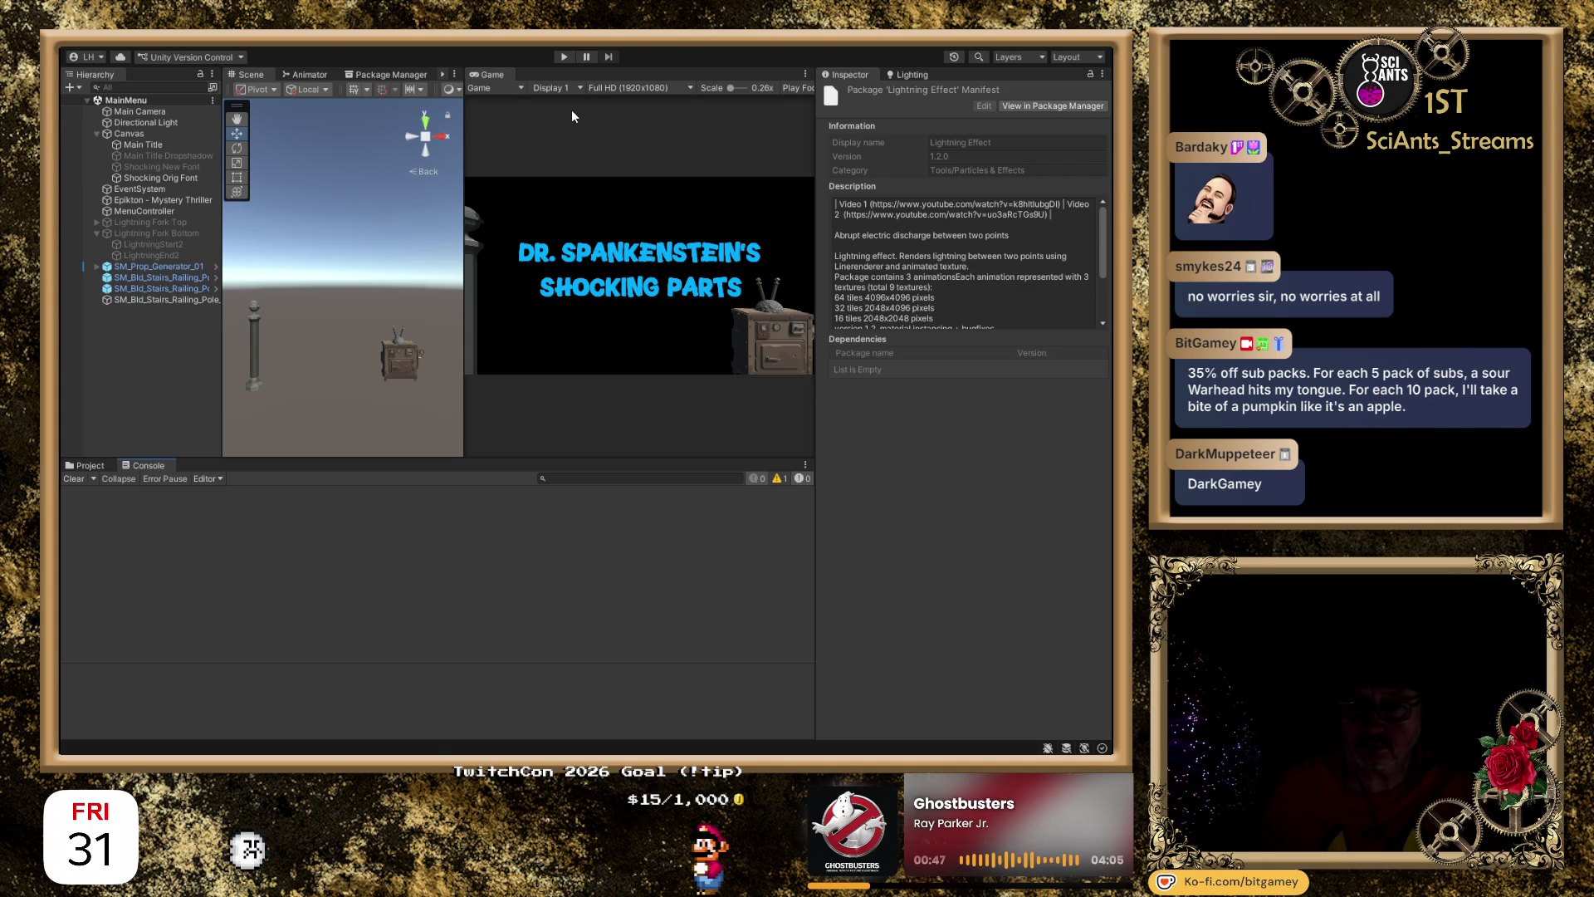
Play-test the menu scene, stop it, and inspect the third 'Do the shake!' log's stack trace.
left_click(564, 56)
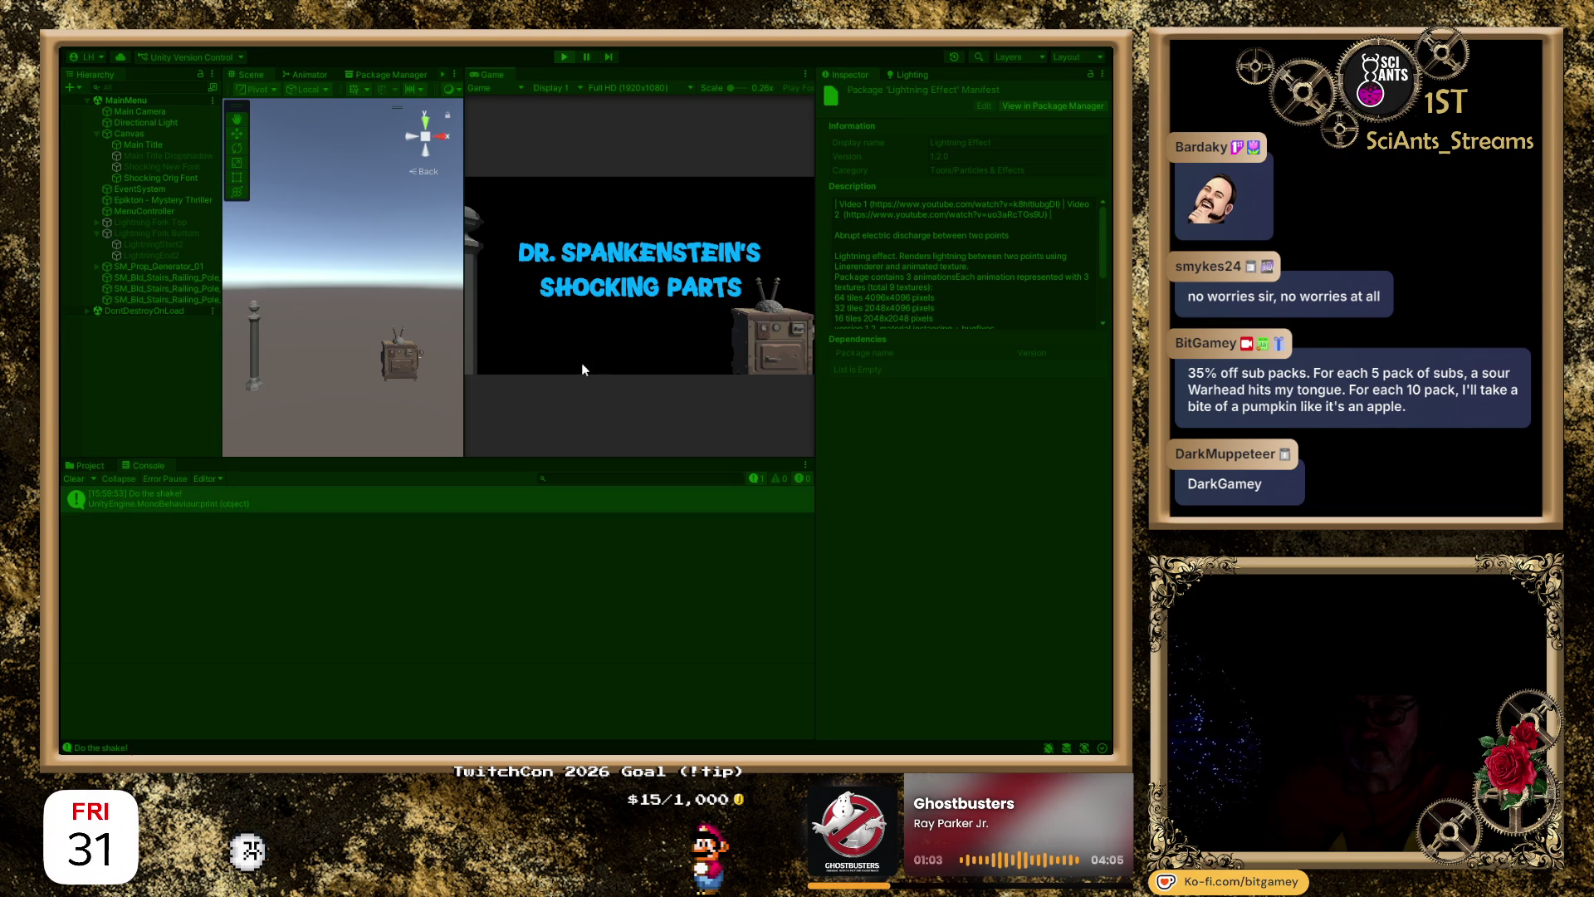
left_click(564, 60)
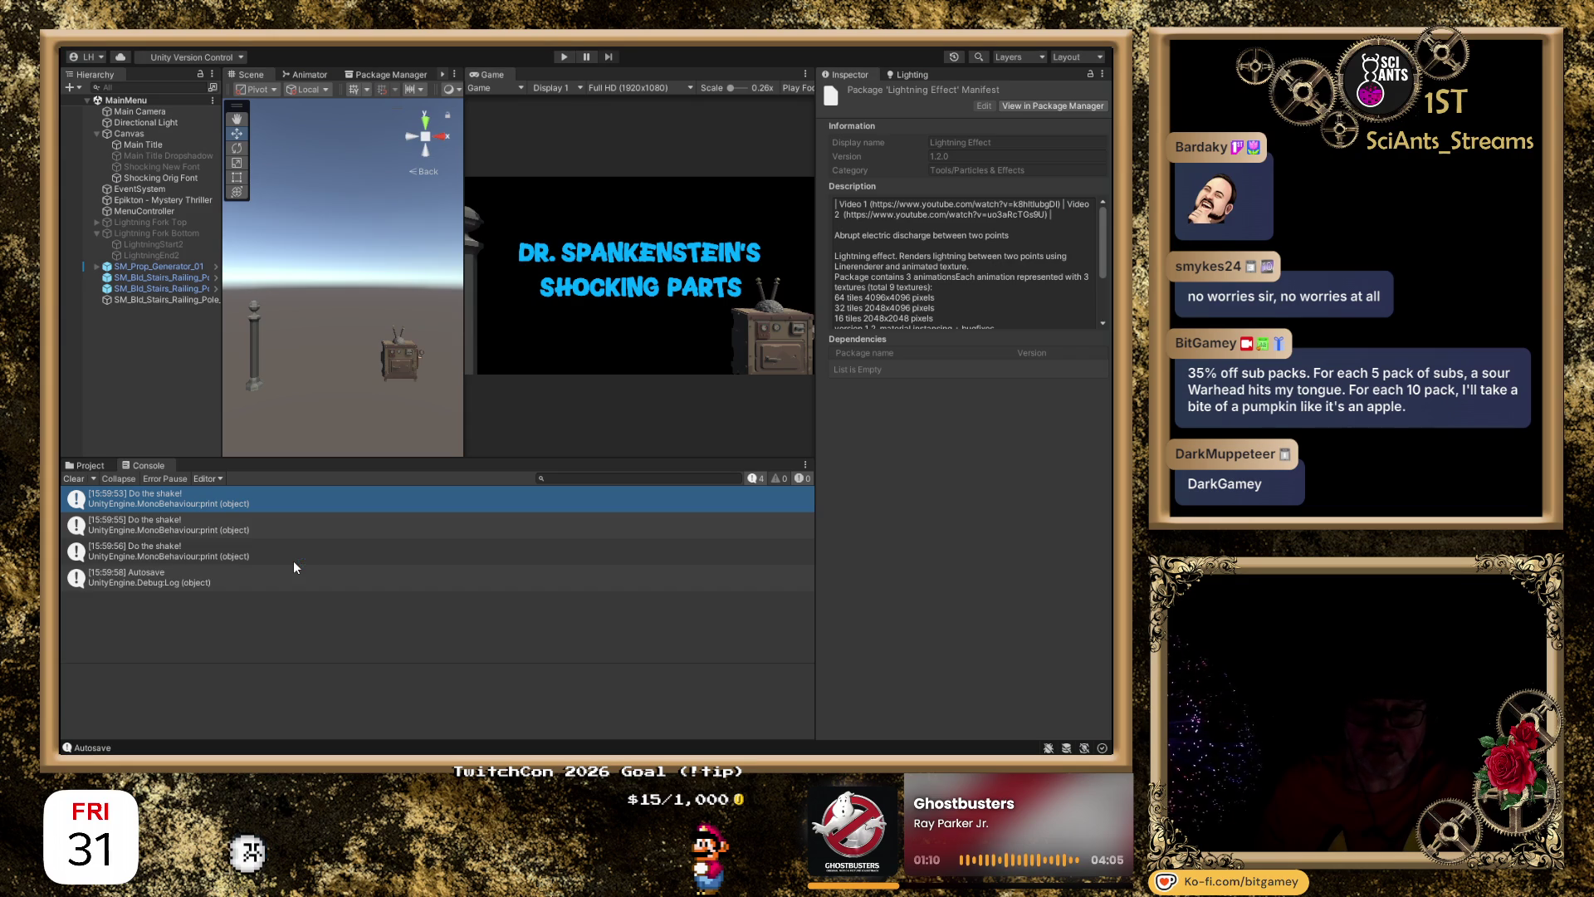
left_click(218, 553)
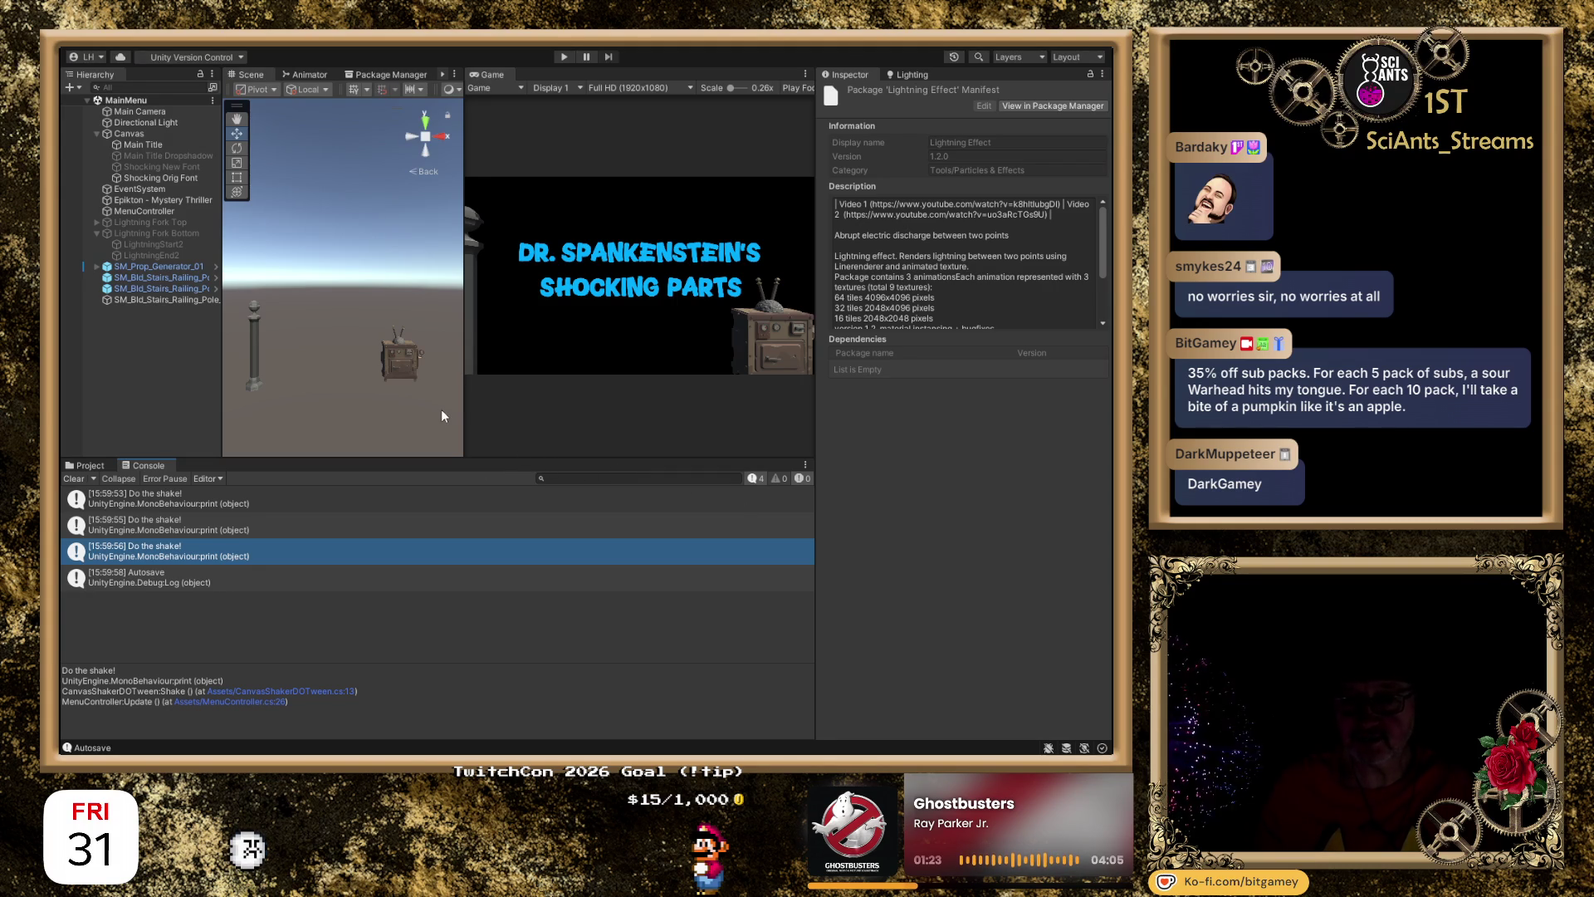
Select Canvas in the Hierarchy to view its Canvas Shaker DO Tween settings, then switch to the browser.
left_click(141, 135)
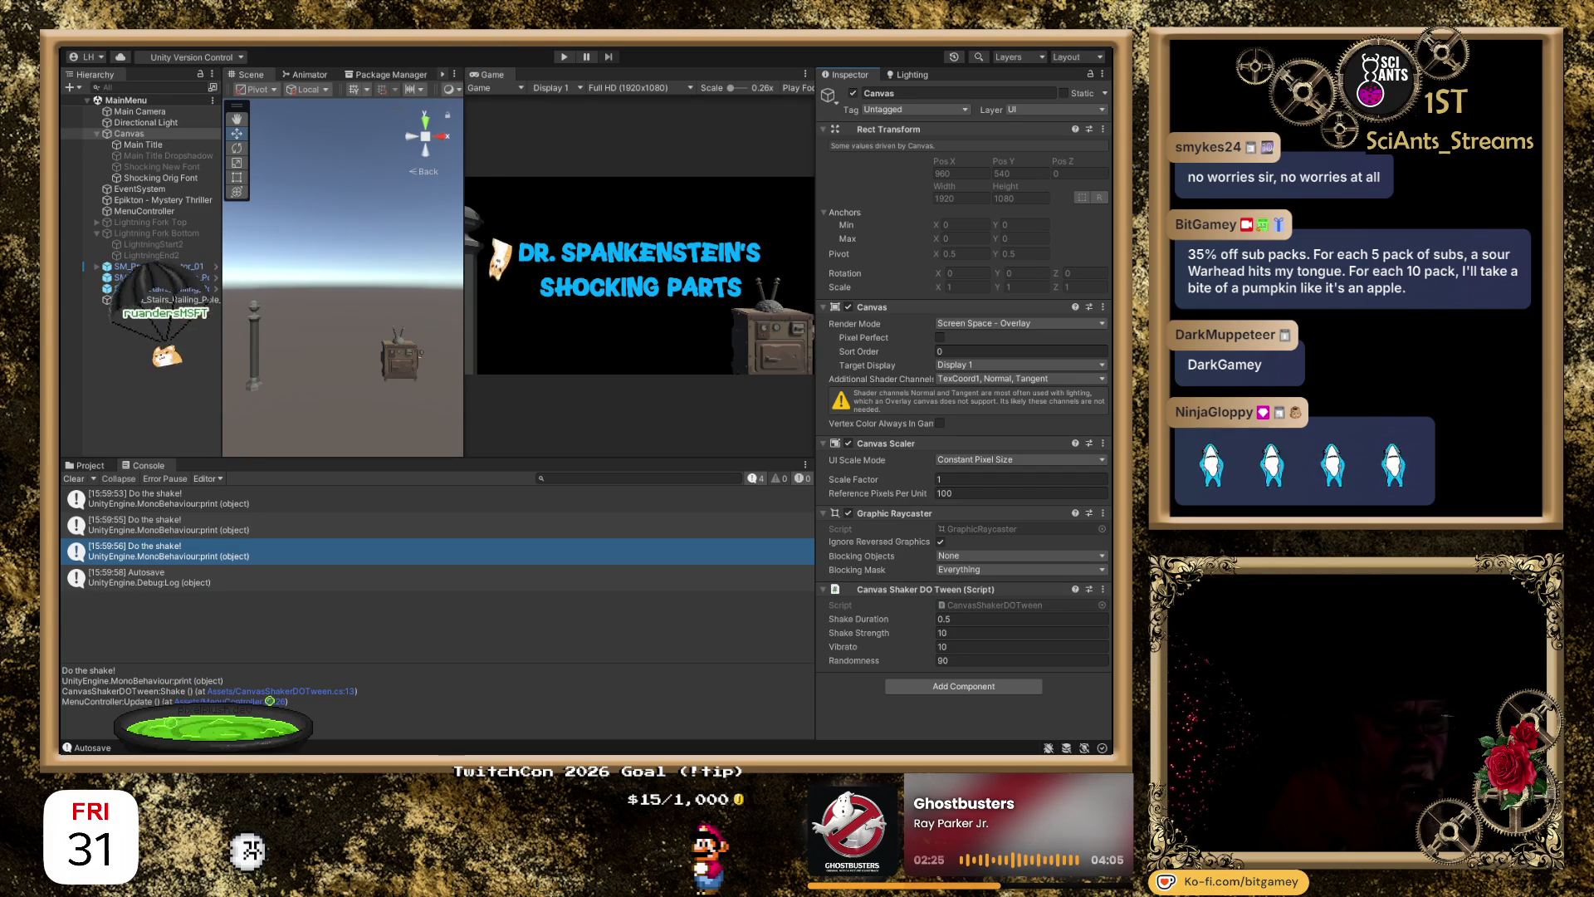
key("alt+Tab")
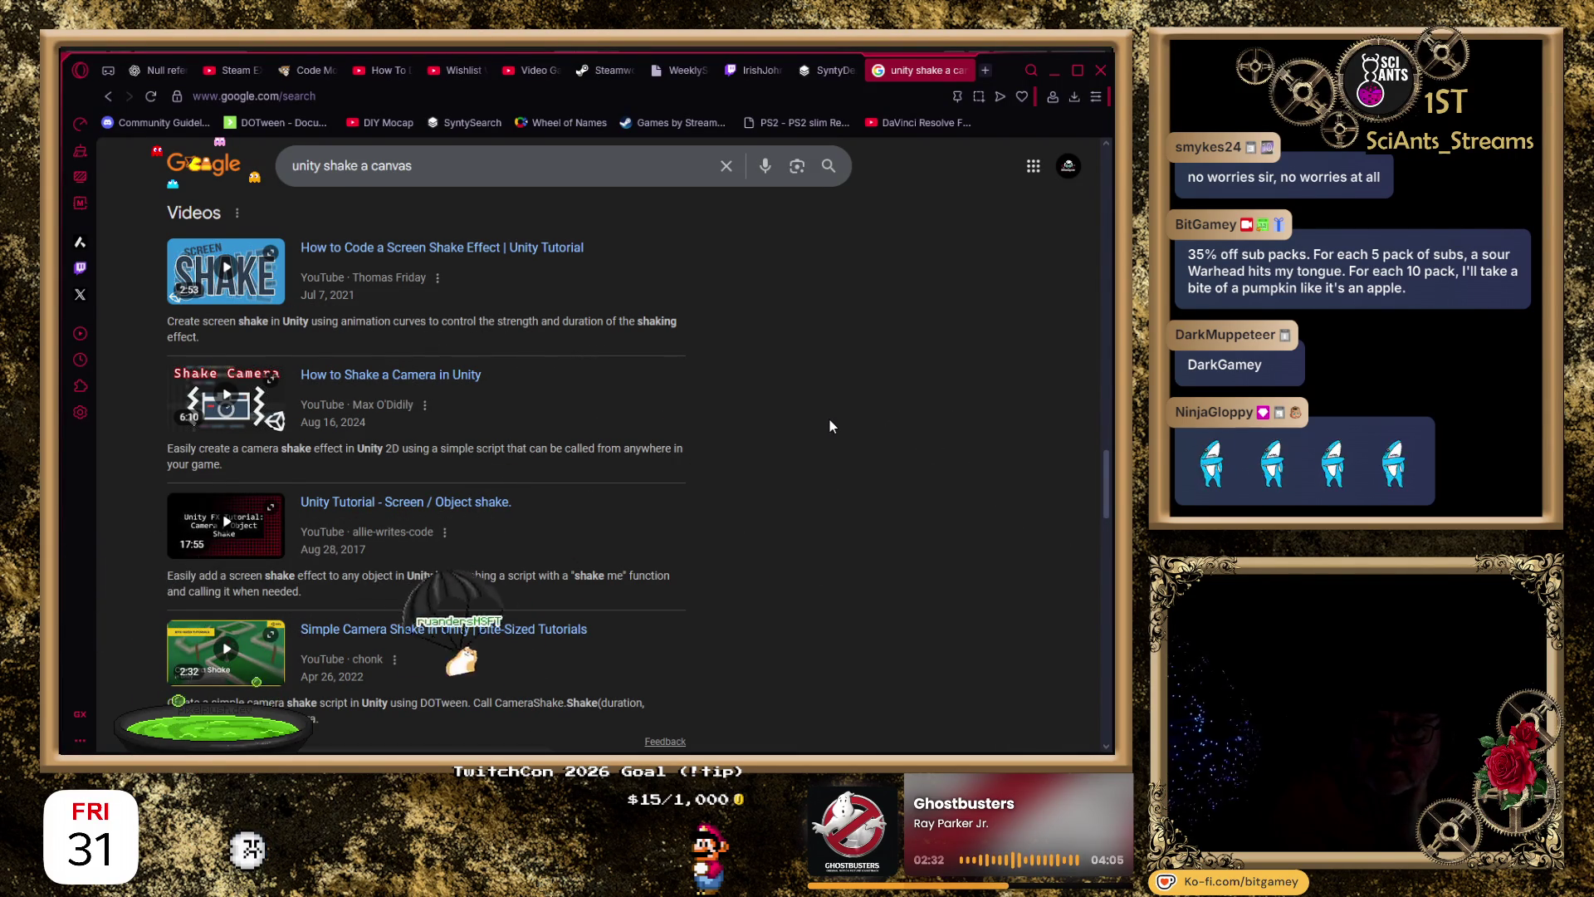
Scroll the Google results and open the "'Shake' effect with Canvas." Unity Discussions thread.
scroll(830, 420, "down", 2)
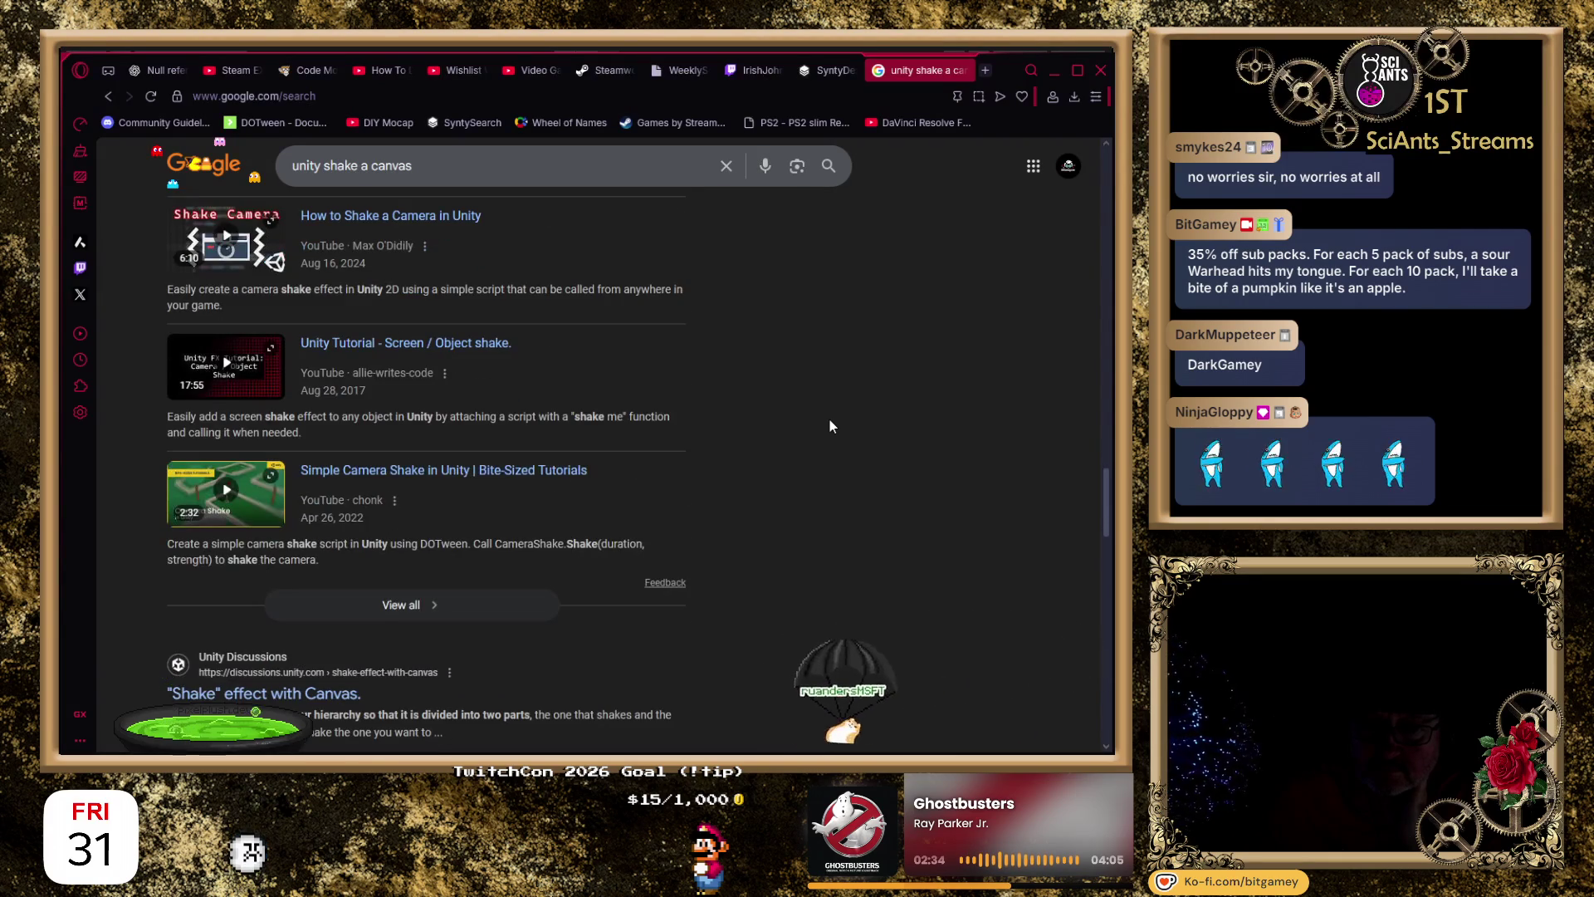
scroll(829, 426, "down", 1)
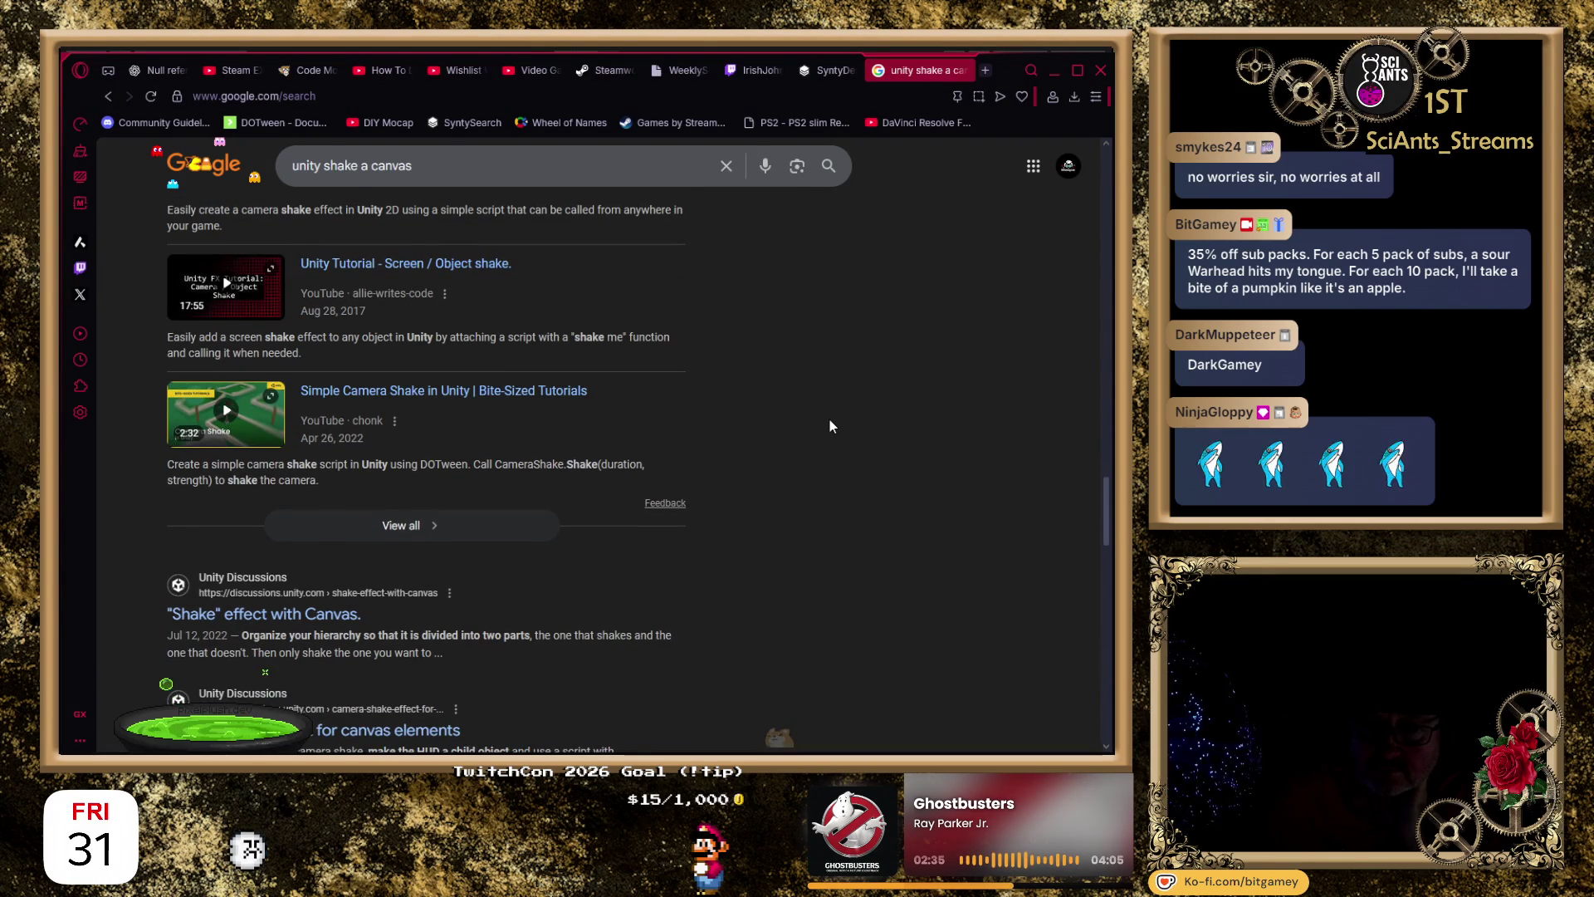
scroll(830, 426, "down", 1)
scroll(831, 426, "down", 1)
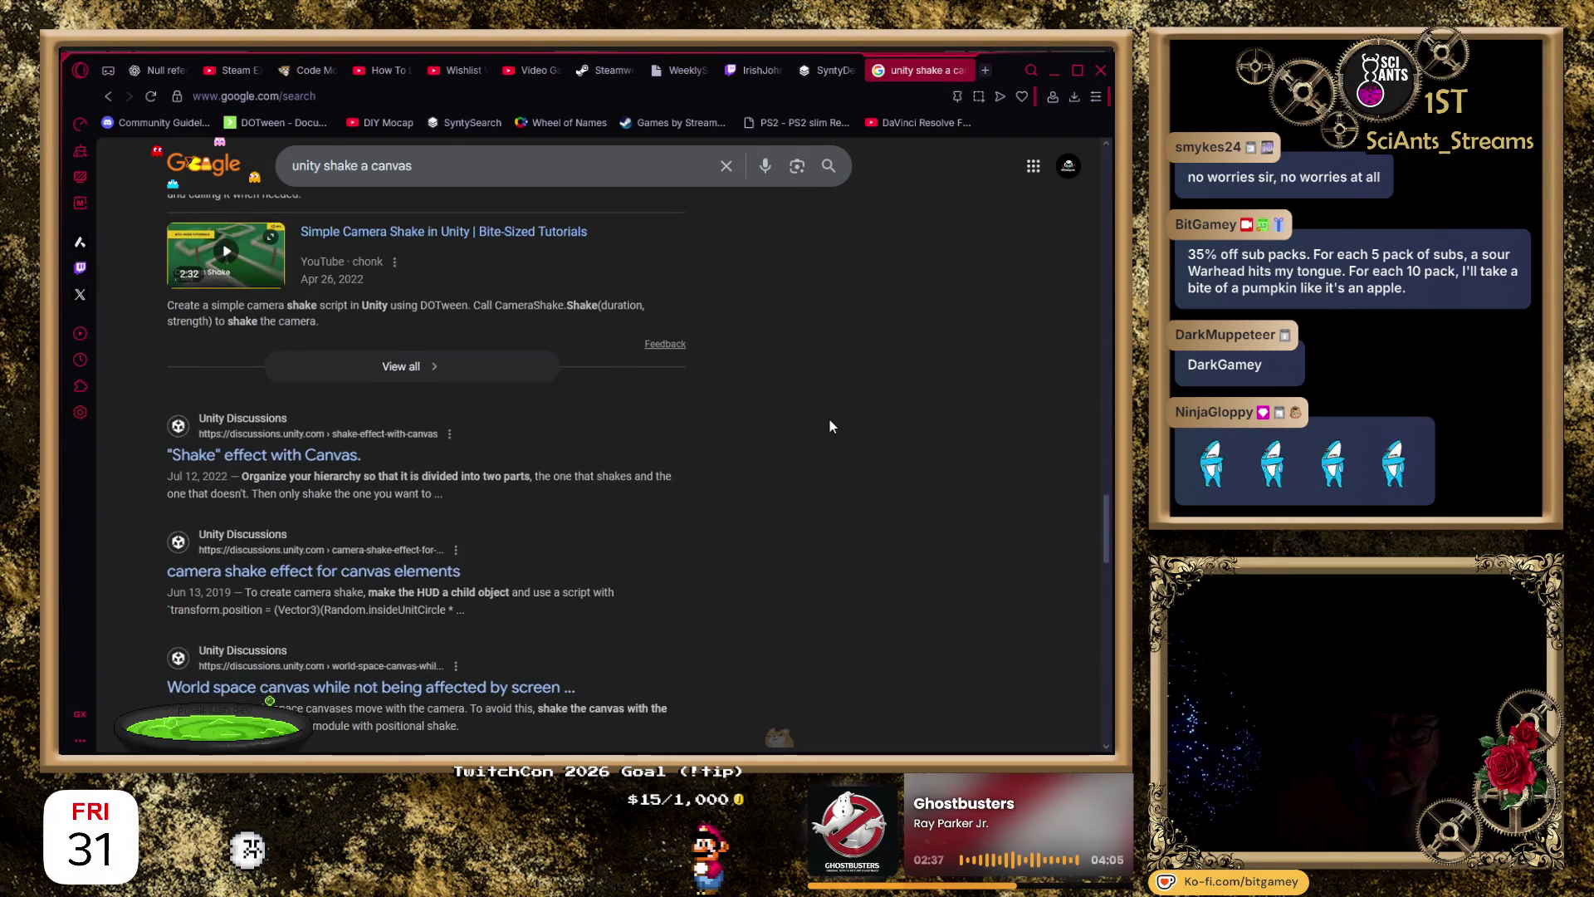
left_click(341, 454)
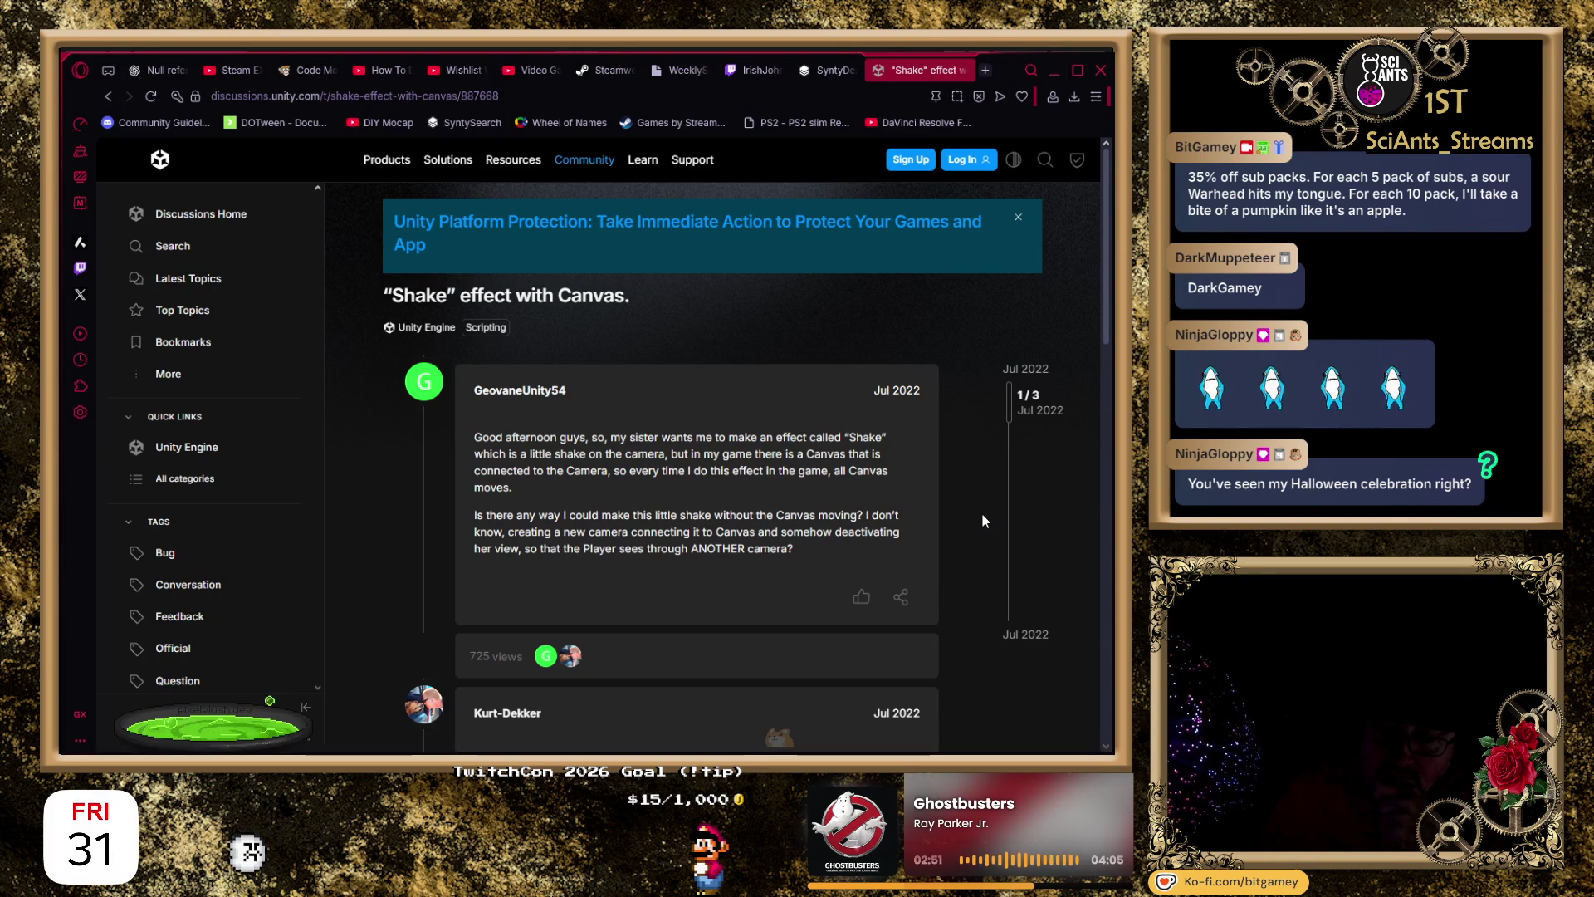
Read through the thread's replies and go back to the Google results.
scroll(982, 515, "down", 1)
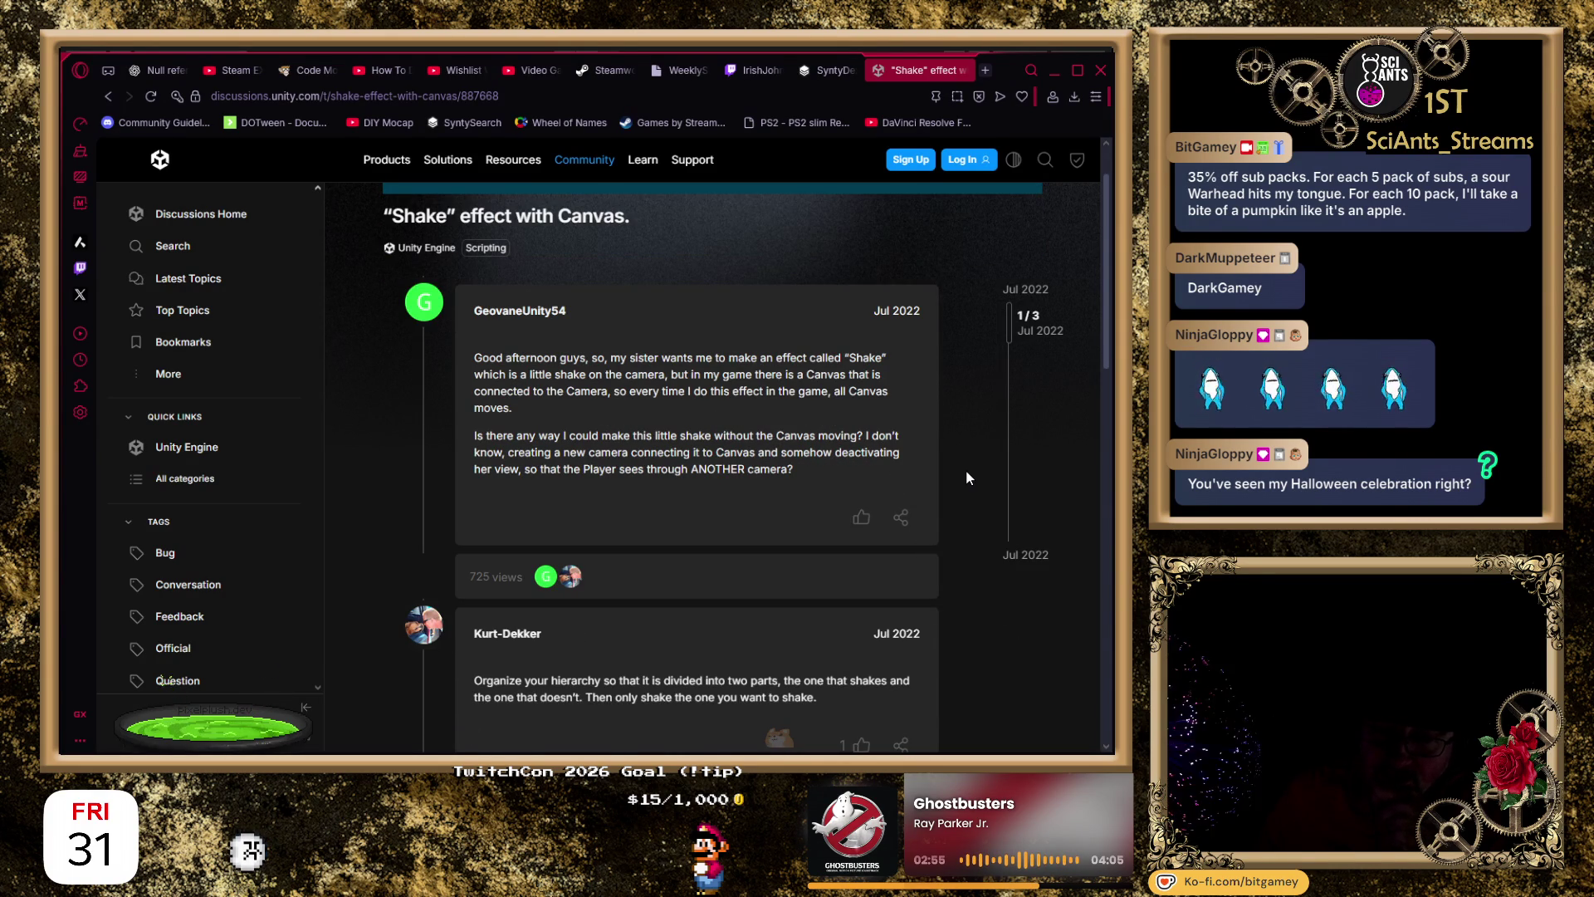
scroll(966, 477, "down", 3)
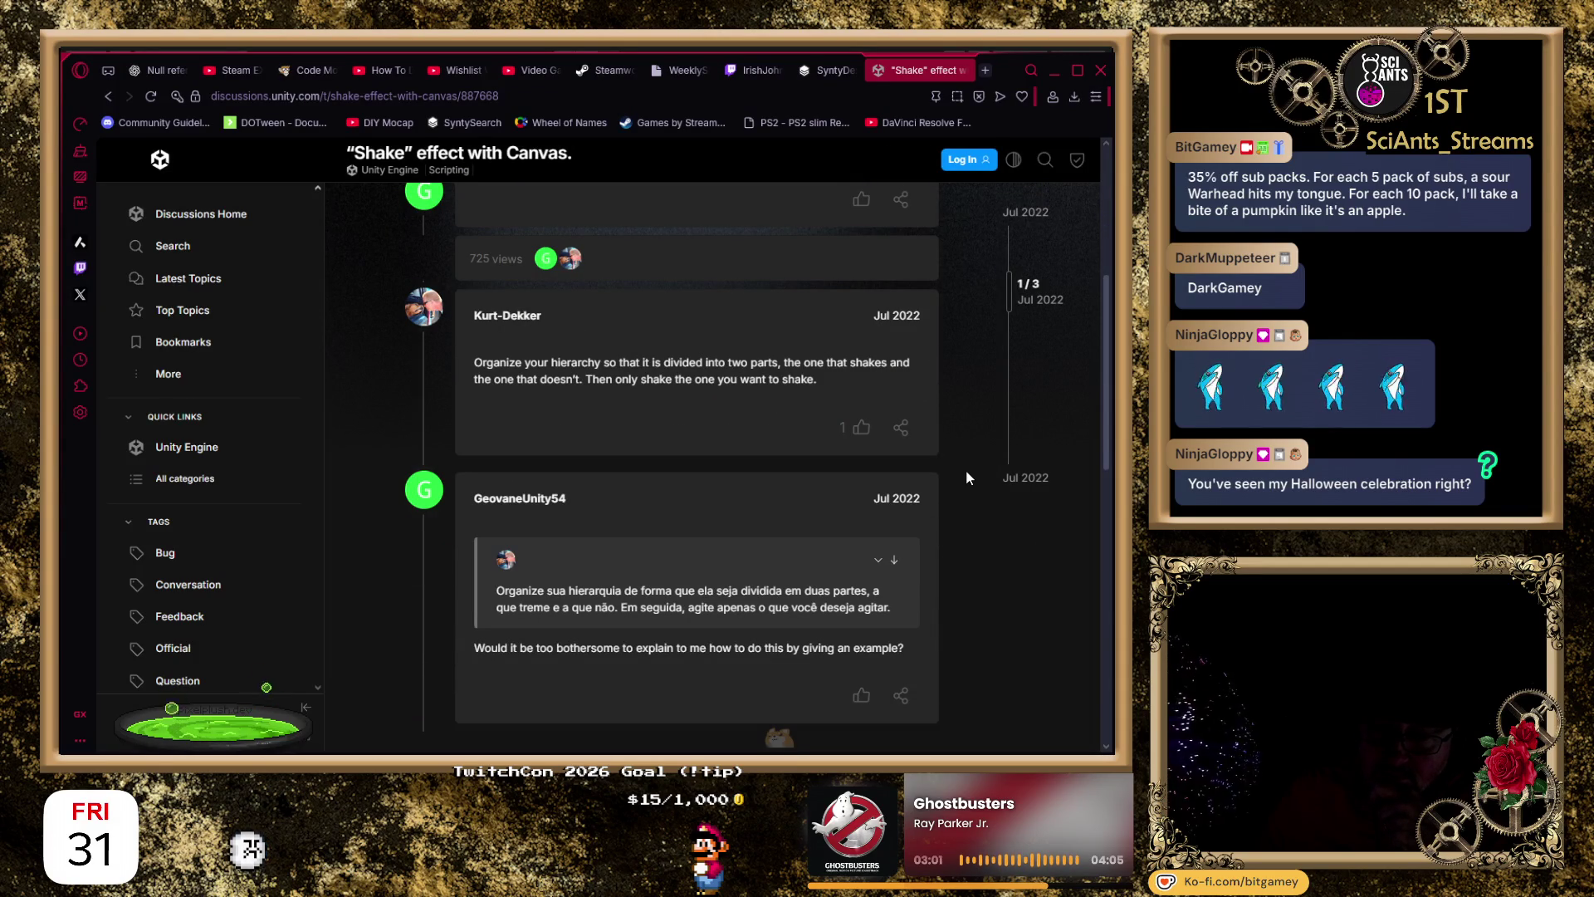
scroll(966, 474, "down", 2)
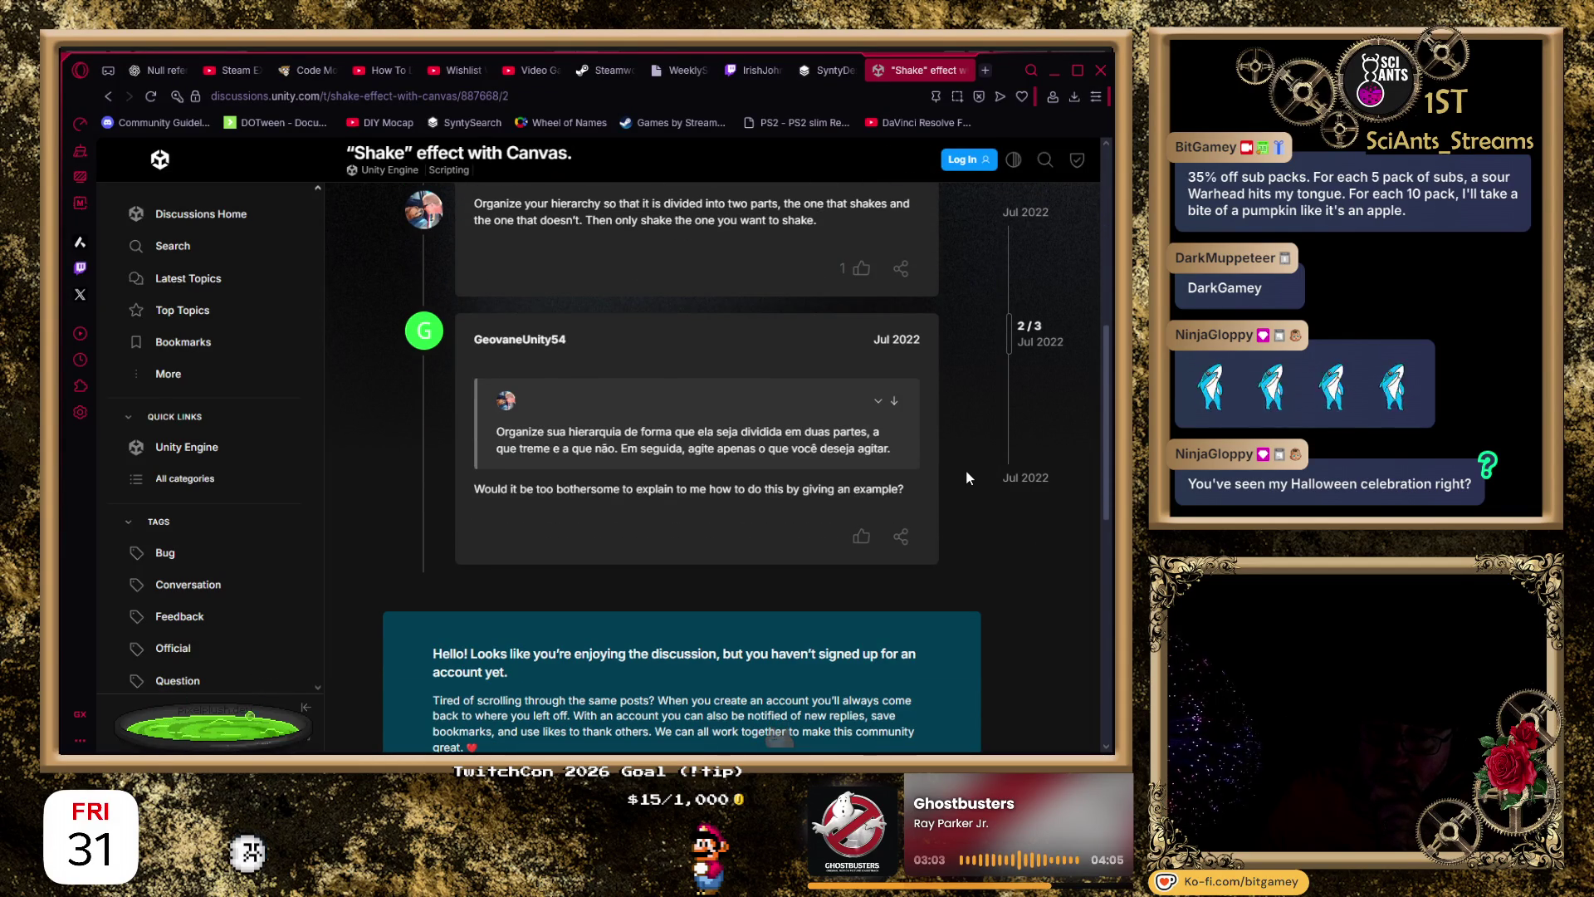
scroll(966, 474, "down", 1)
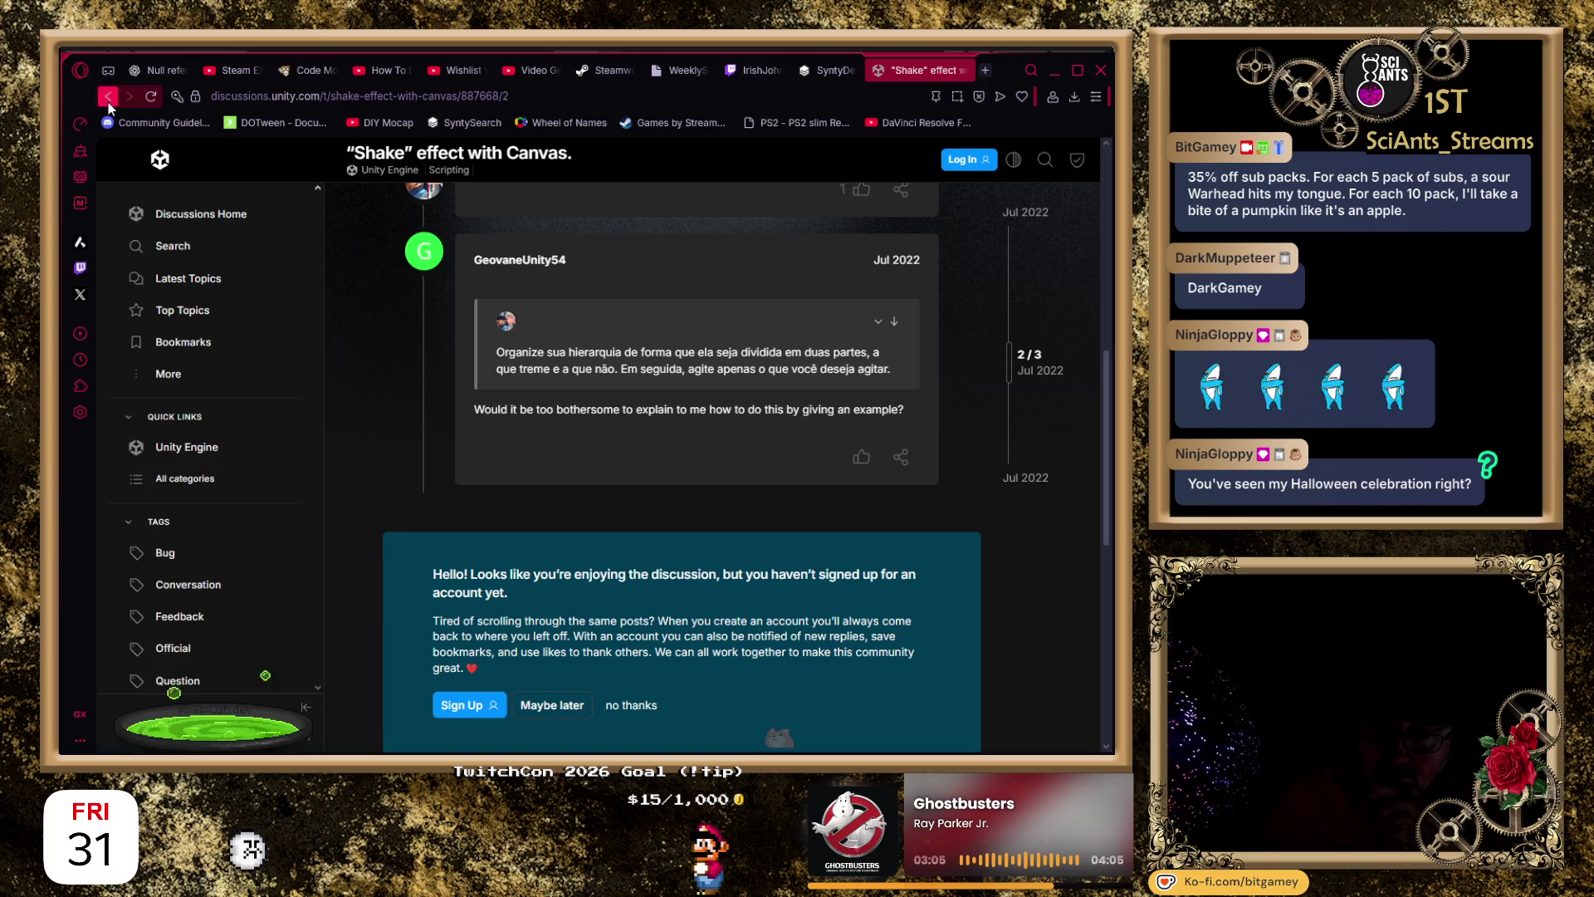
left_click(110, 97)
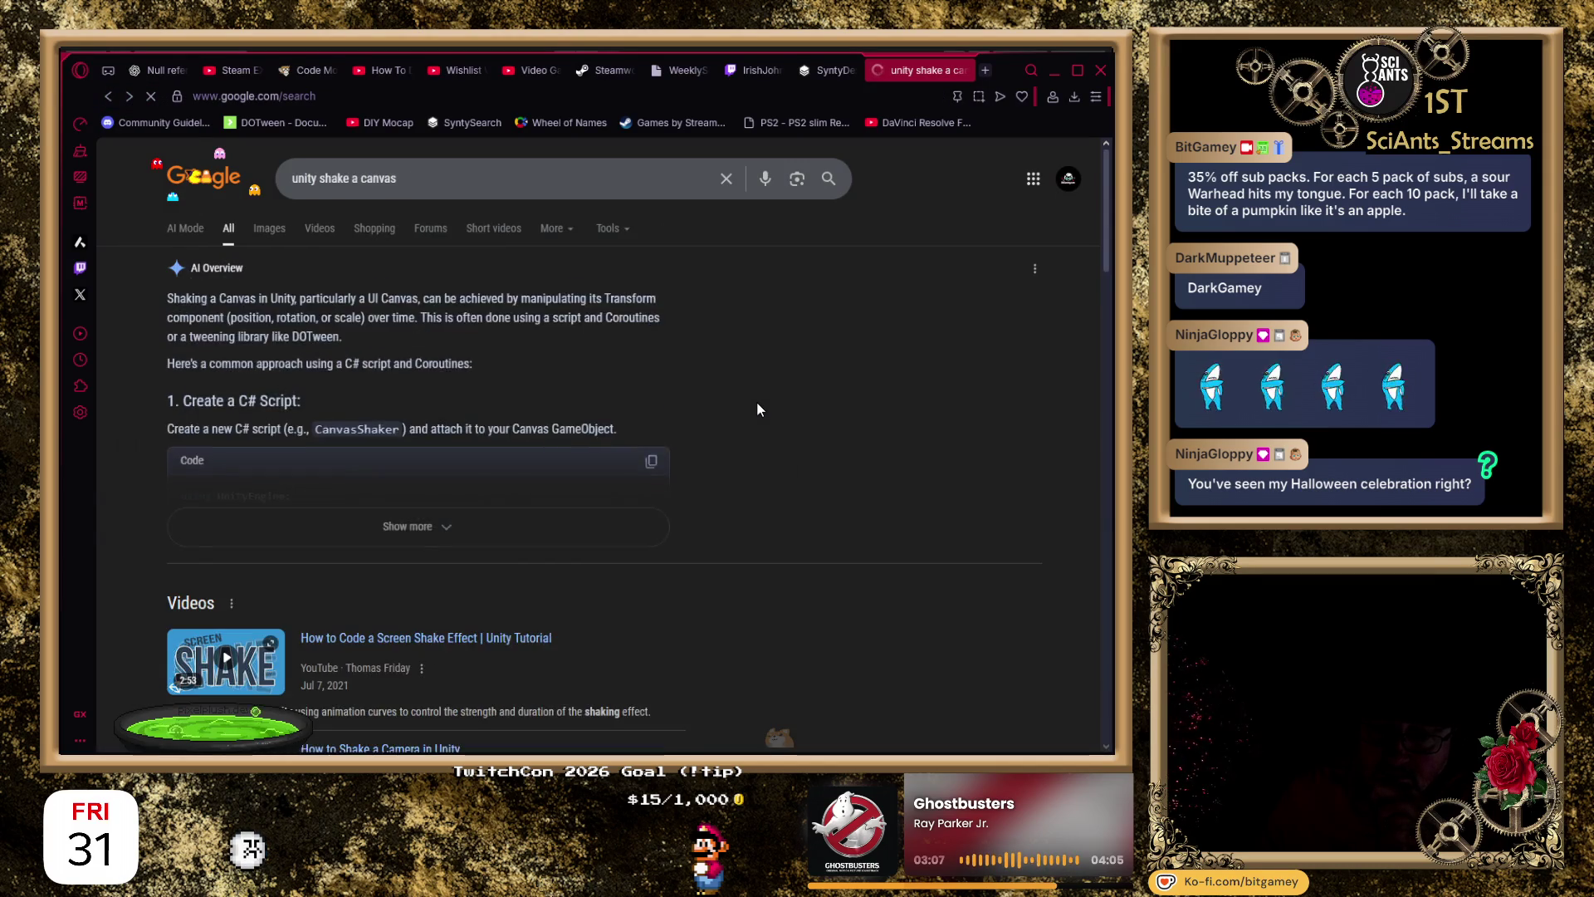
Scroll further down the results and open the 'camera shake effect for canvas elements' thread.
scroll(753, 394, "down", 5)
scroll(749, 392, "down", 4)
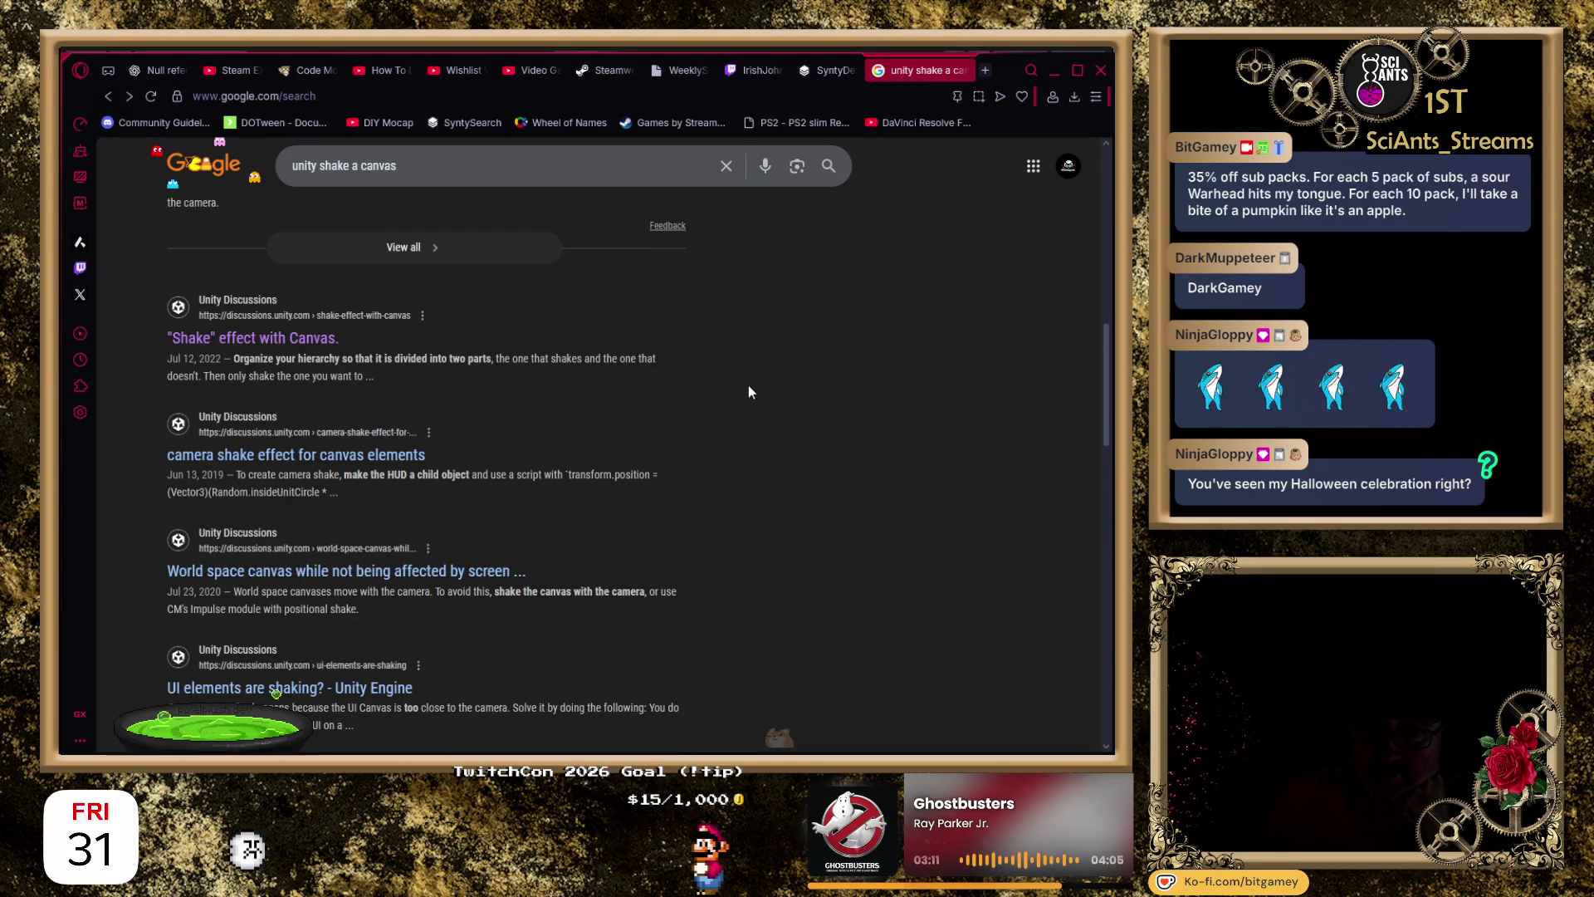
scroll(749, 392, "down", 1)
left_click(289, 382)
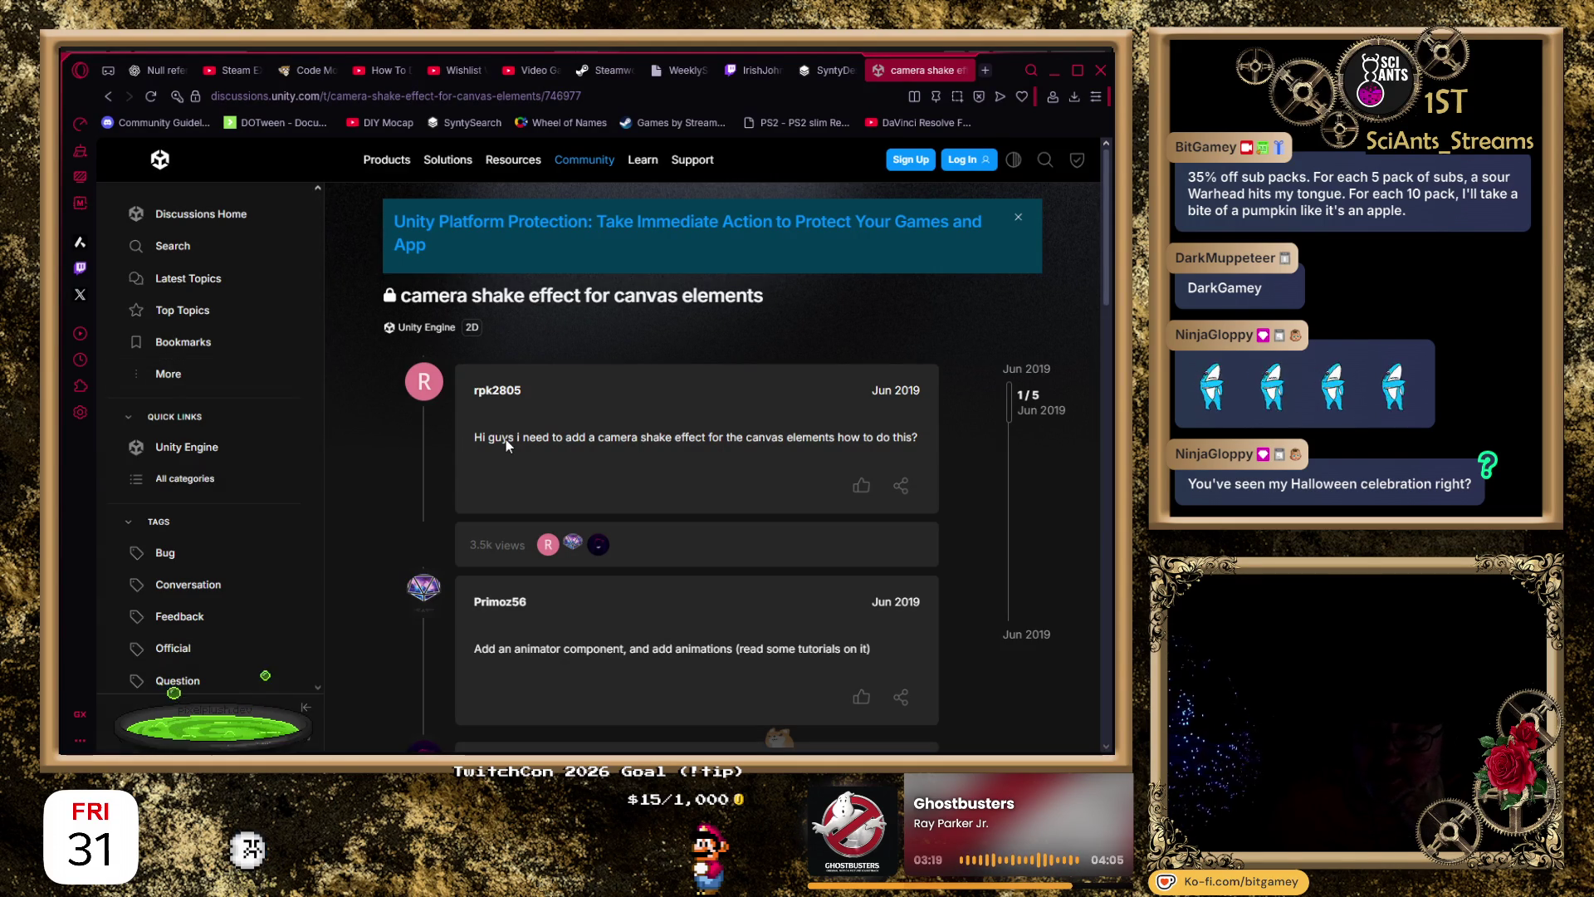
Read through the thread's replies, then return to the Unity Editor.
scroll(964, 432, "down", 2)
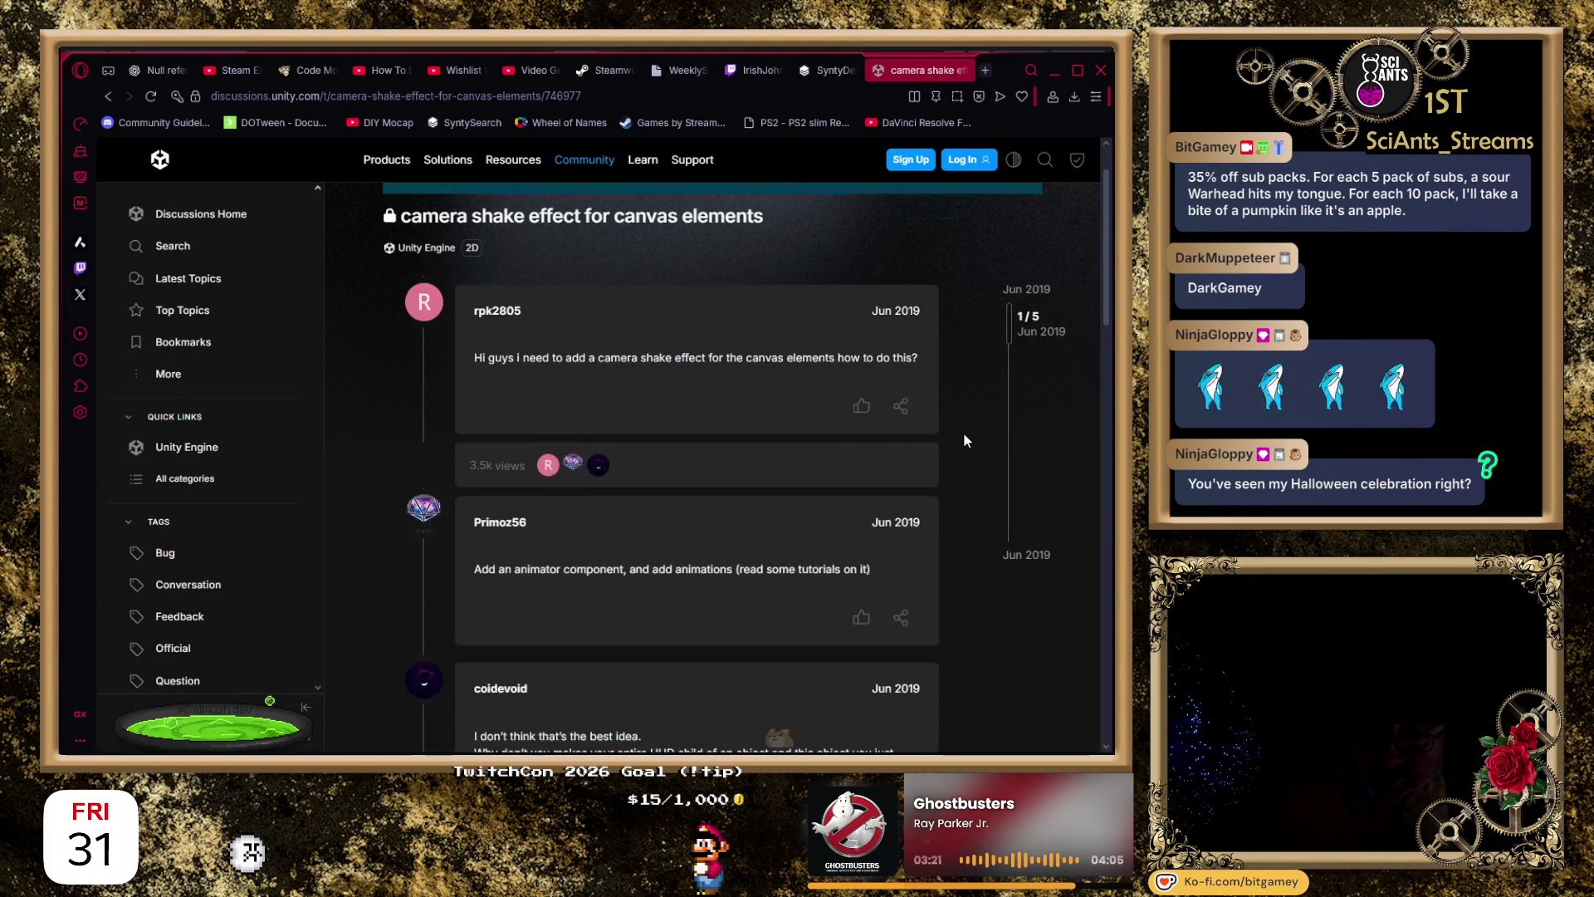
scroll(965, 440, "down", 1)
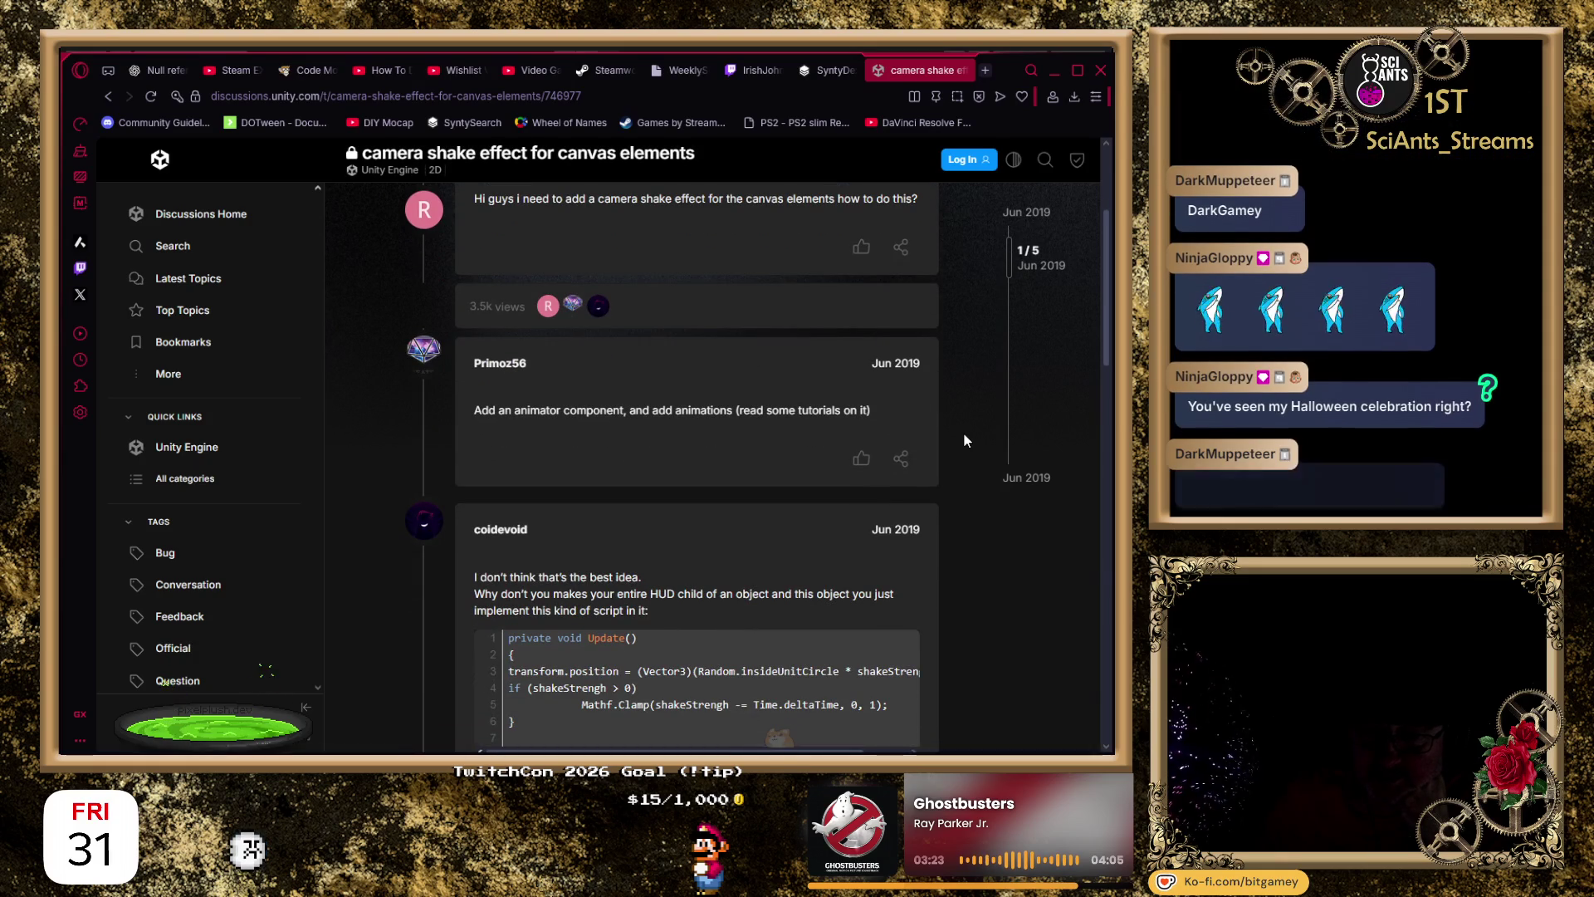
scroll(965, 440, "down", 2)
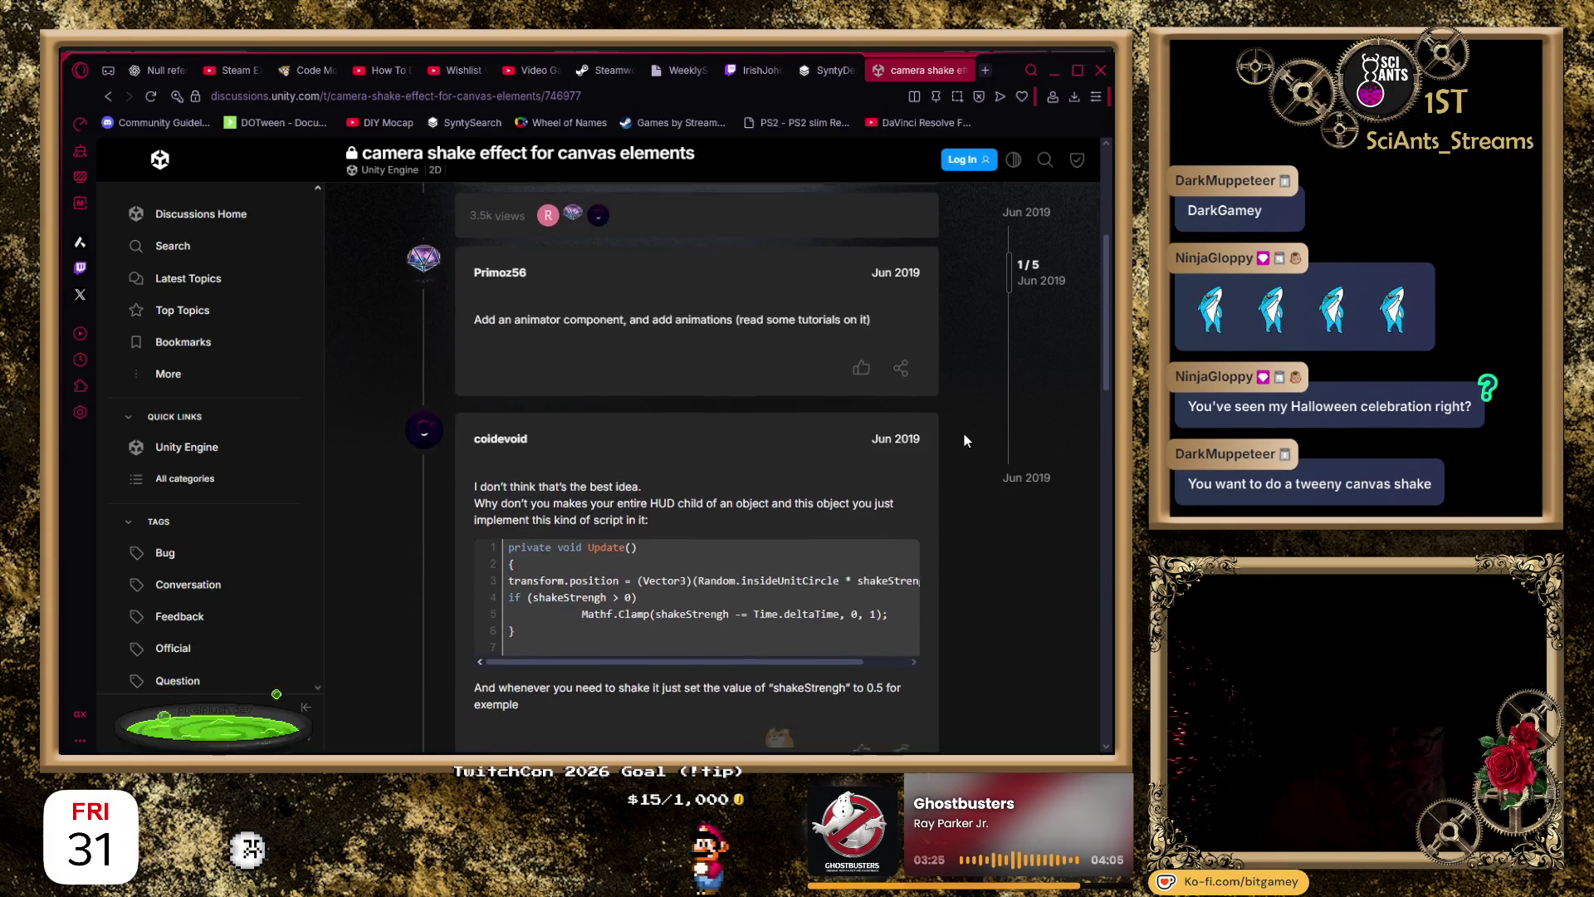
scroll(964, 440, "down", 1)
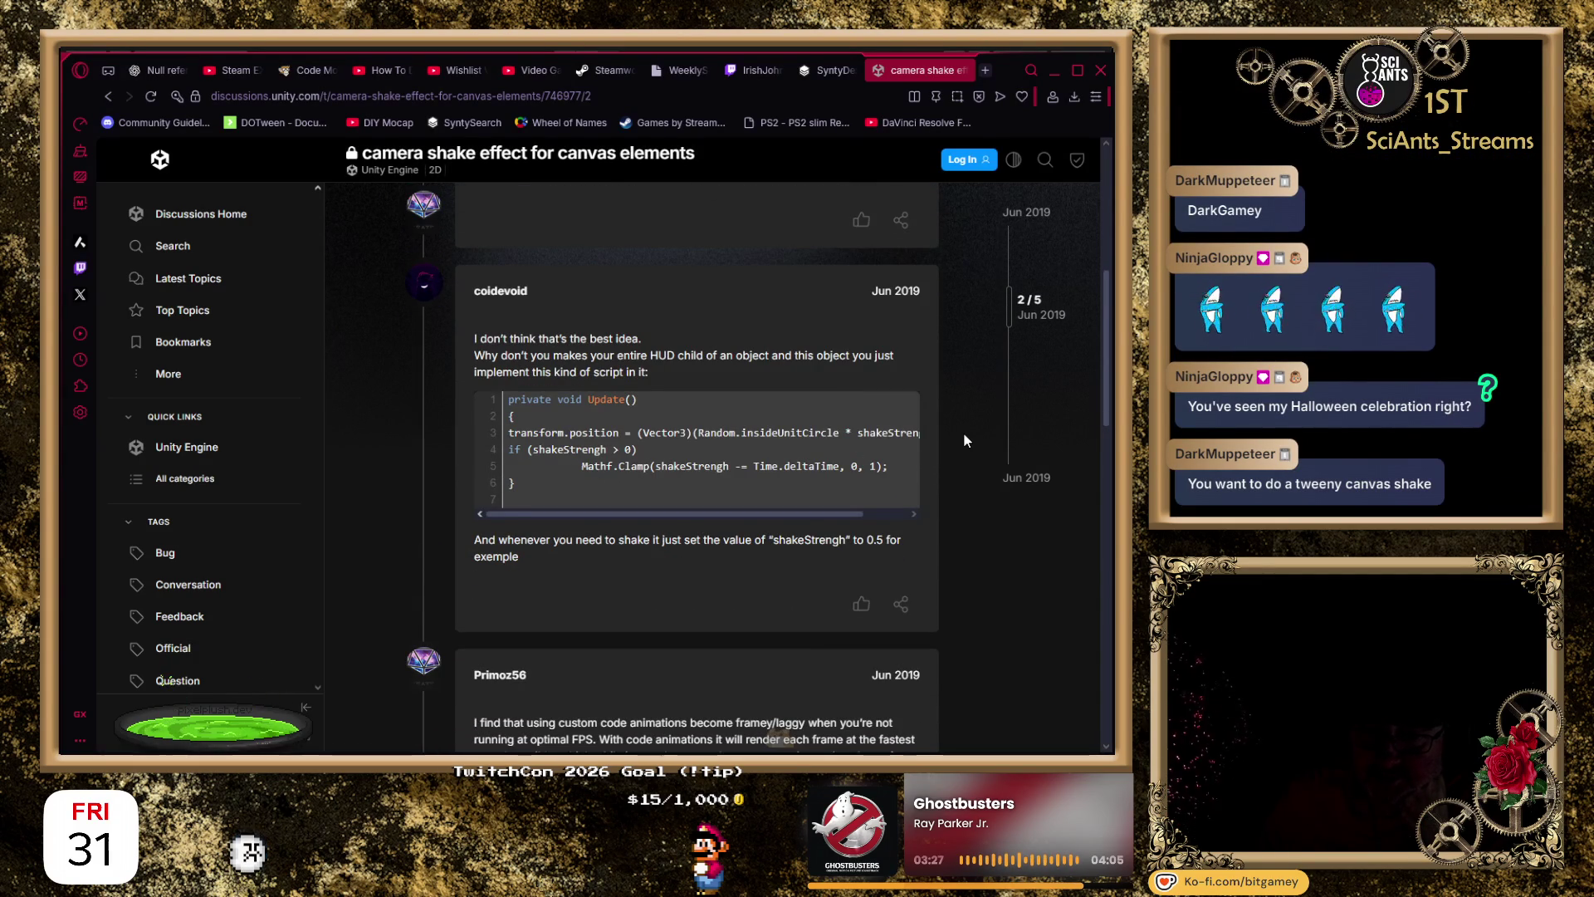
scroll(965, 440, "down", 1)
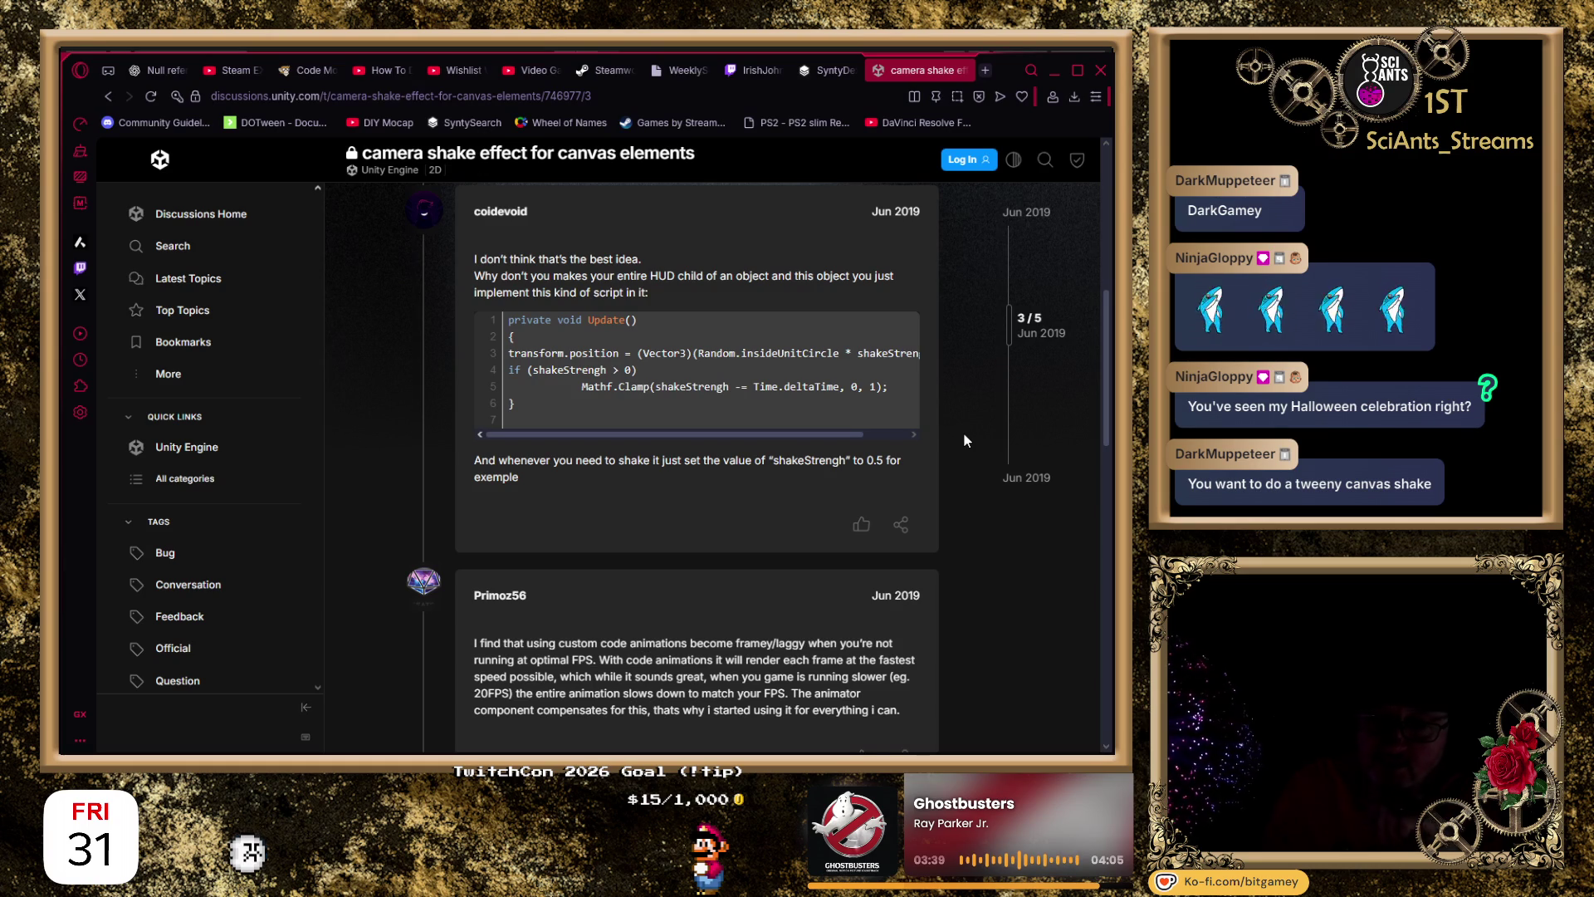
scroll(922, 419, "down", 2)
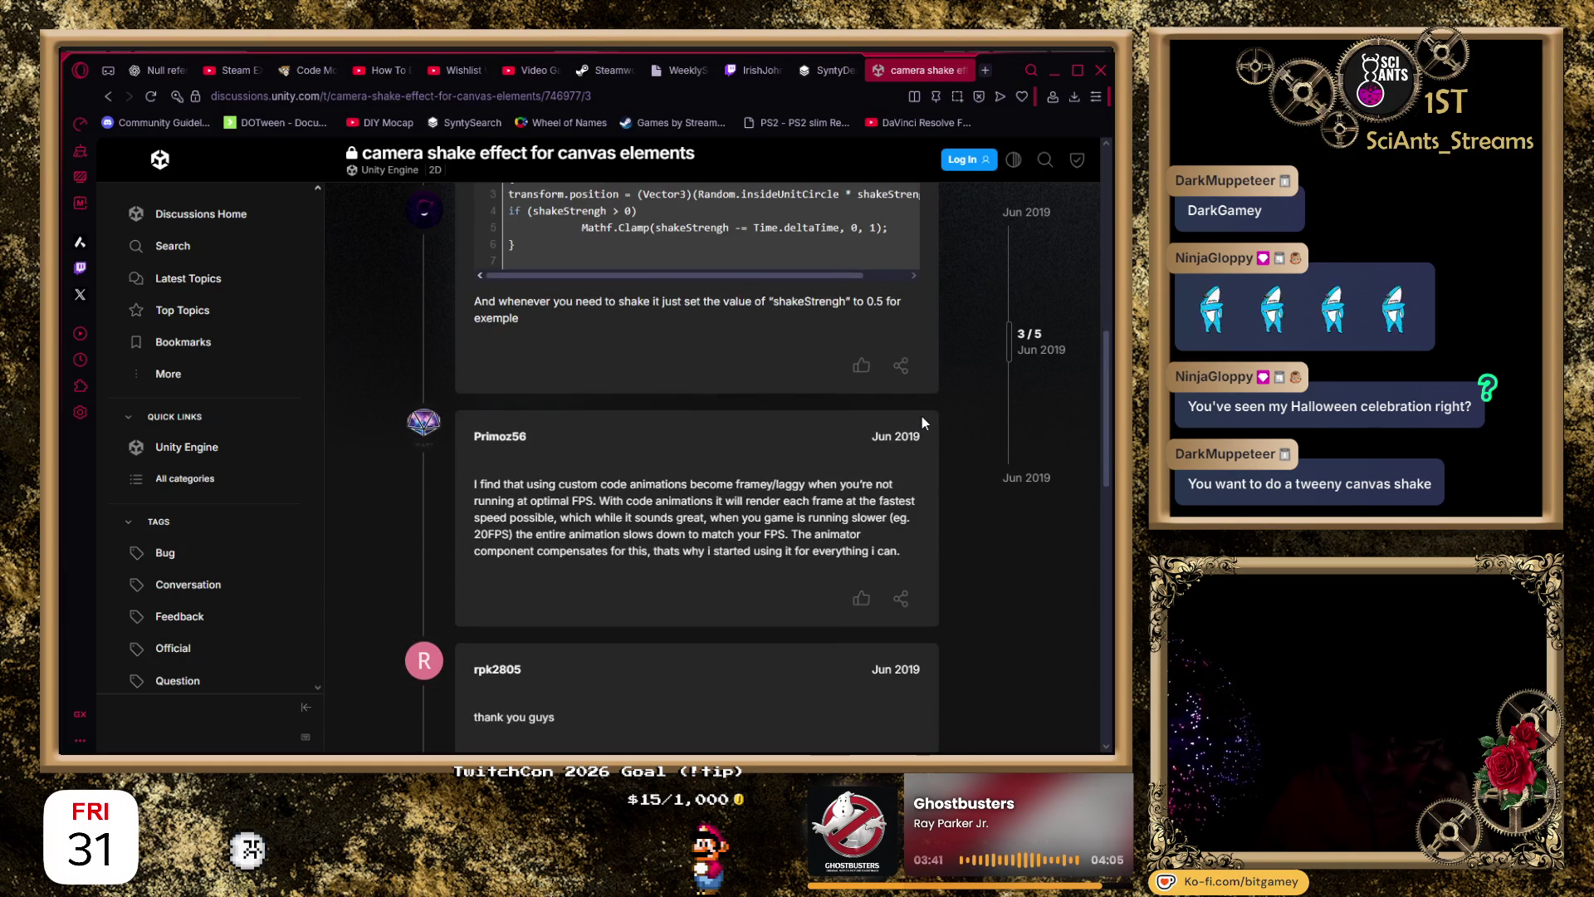
scroll(921, 419, "down", 2)
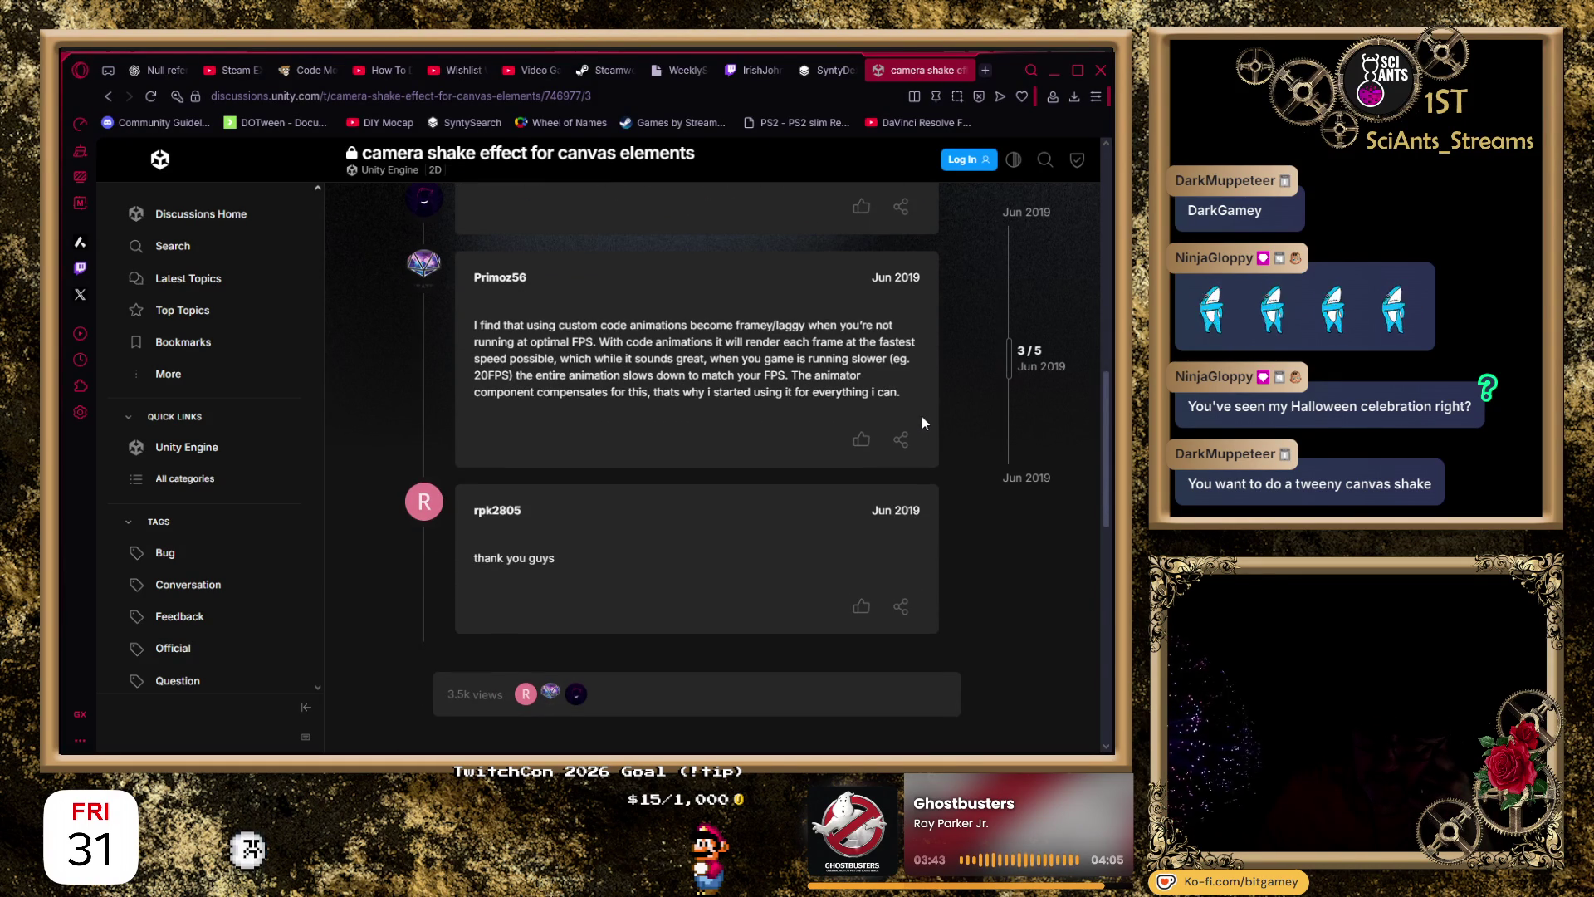
scroll(922, 416, "up", 10)
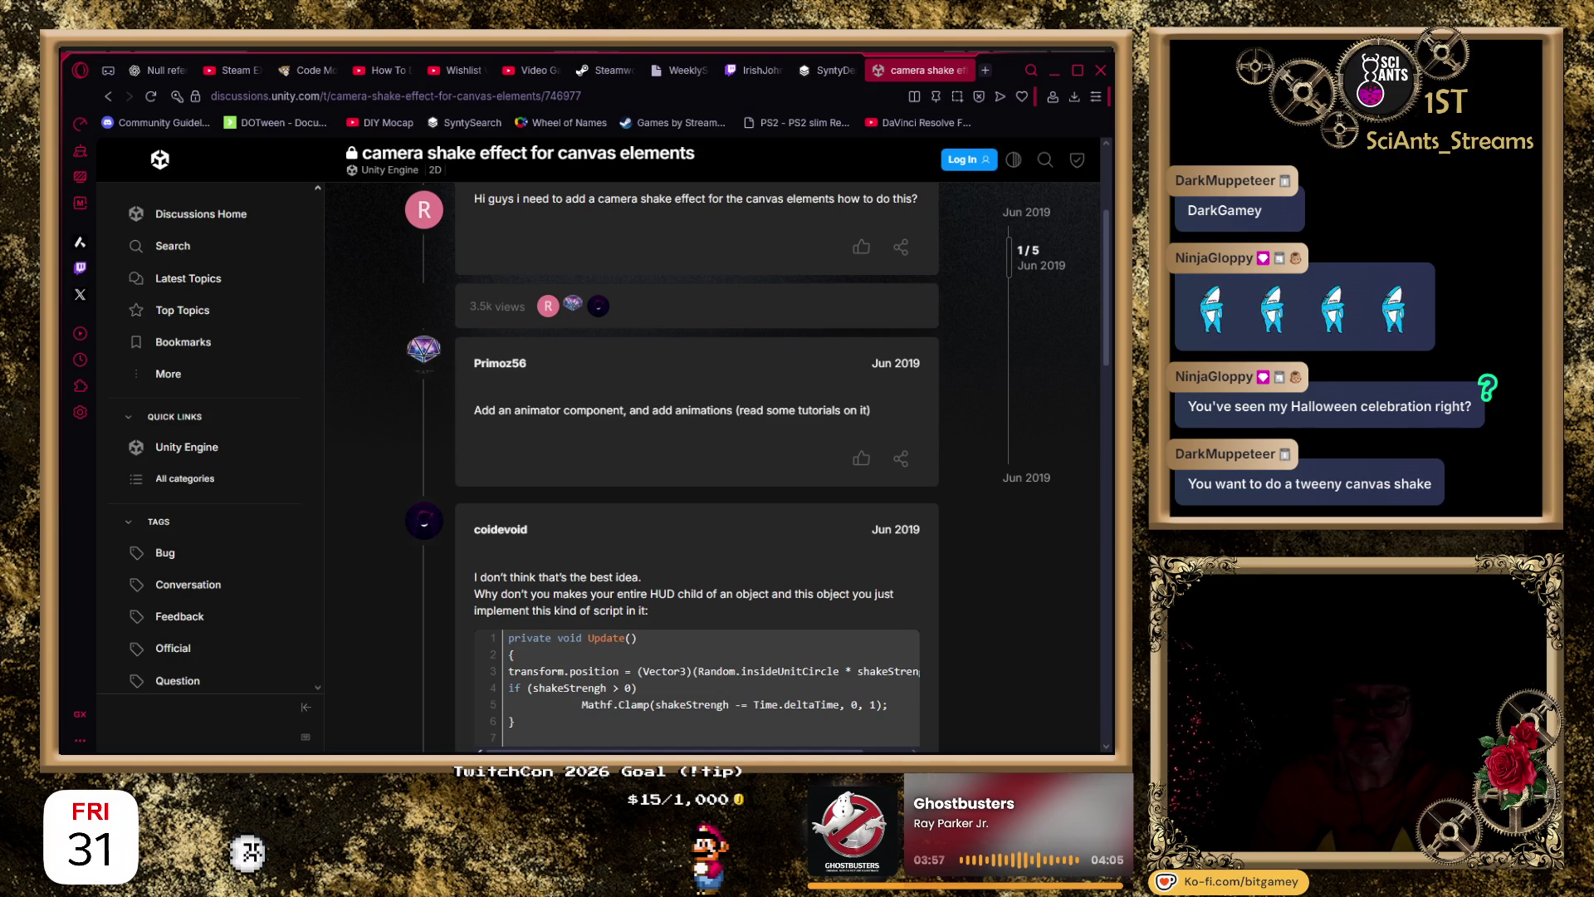
key("alt+Tab")
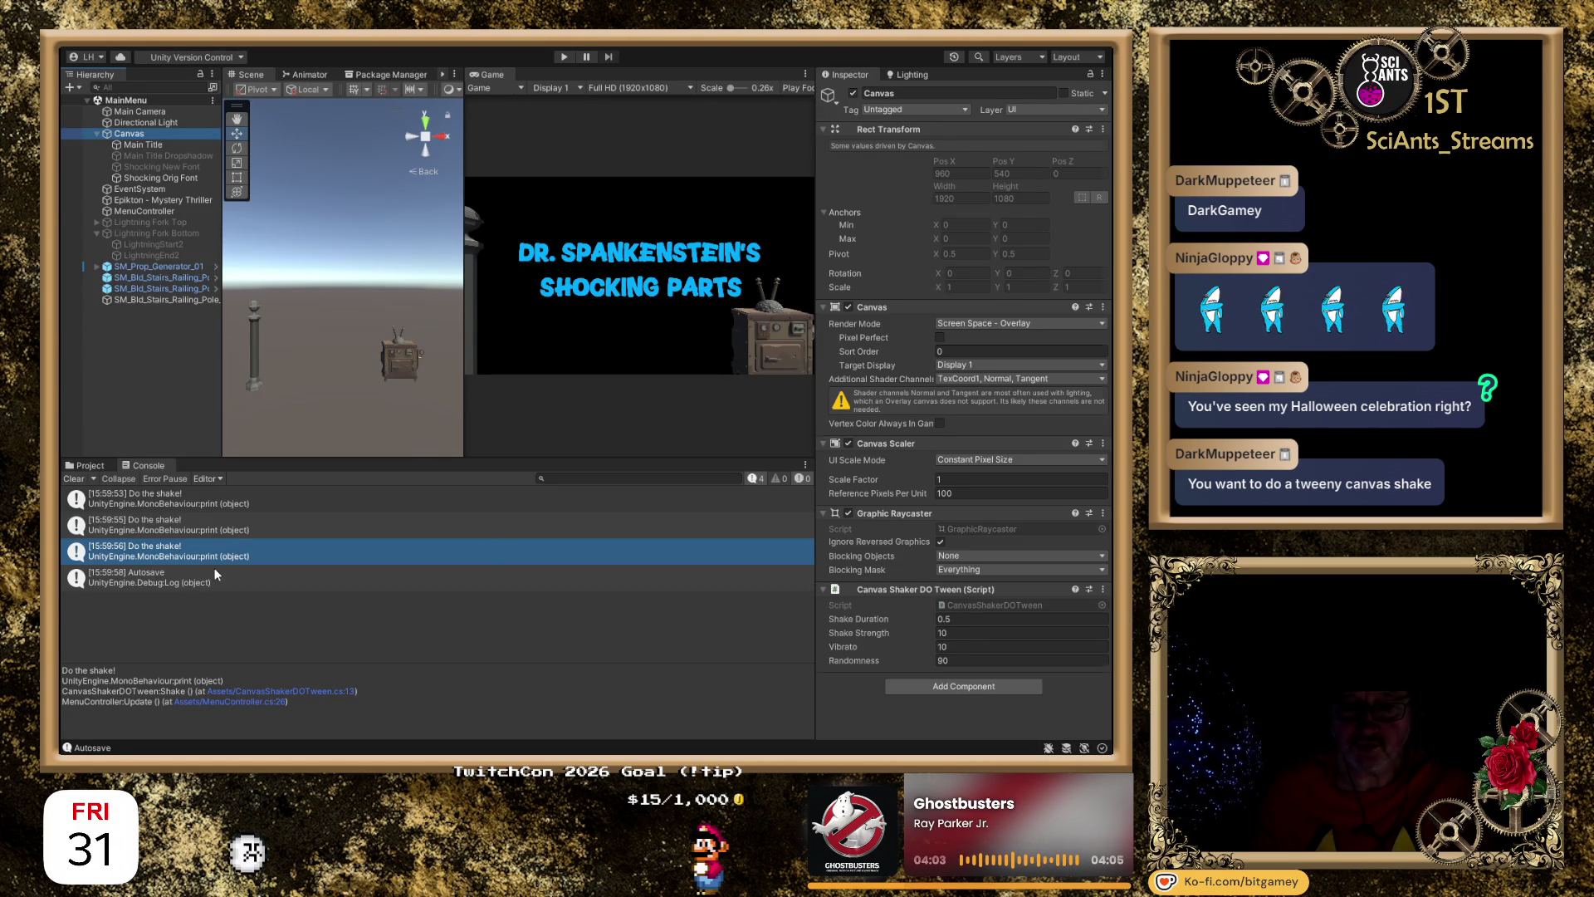
Create an empty GameObject named CanvasHolder above Canvas and make Canvas its child.
key("ctrl+shift+n")
type("CanvasHolder")
key("Return")
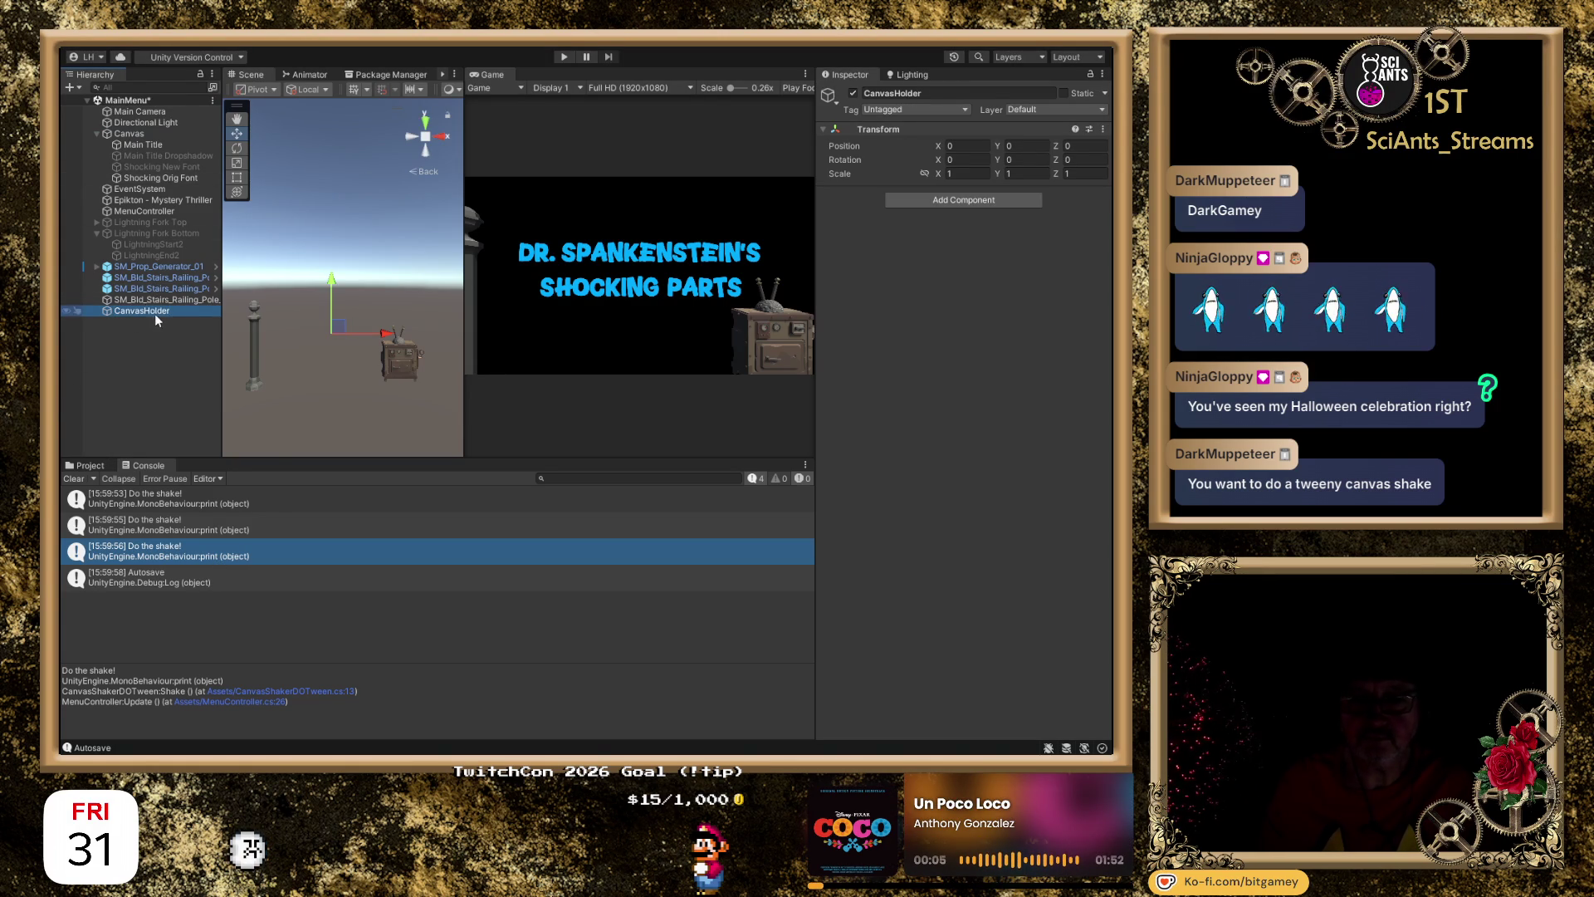
left_click_drag(151, 312, 139, 137)
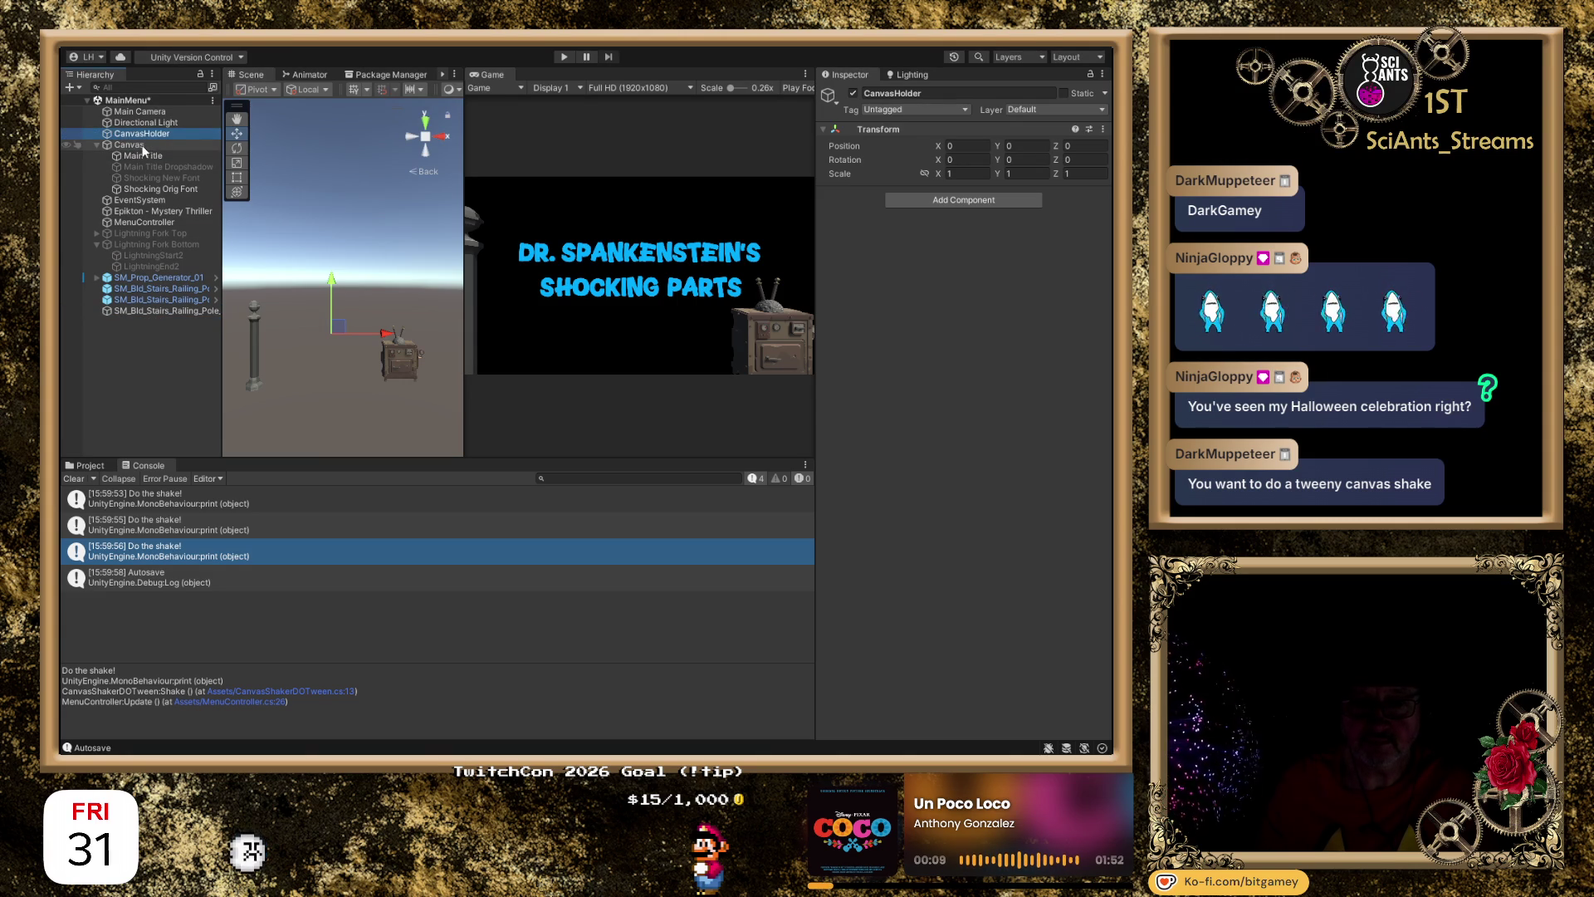
left_click(144, 146)
left_click_drag(154, 143, 158, 133)
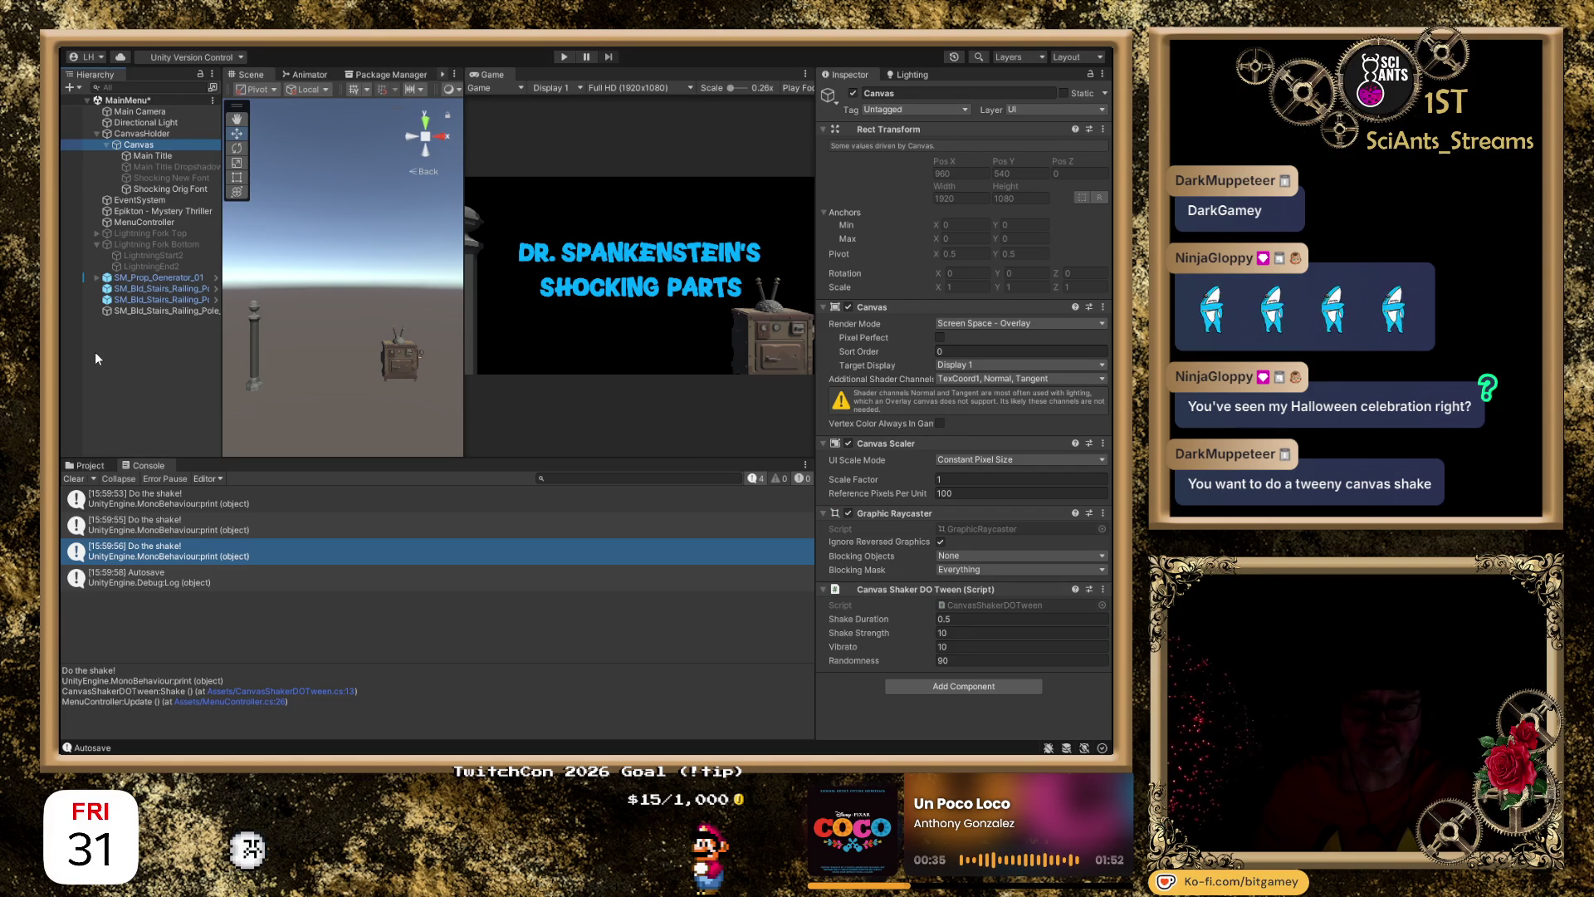
Remove the Canvas Shaker DO Tween component from the Canvas object.
left_click(143, 135)
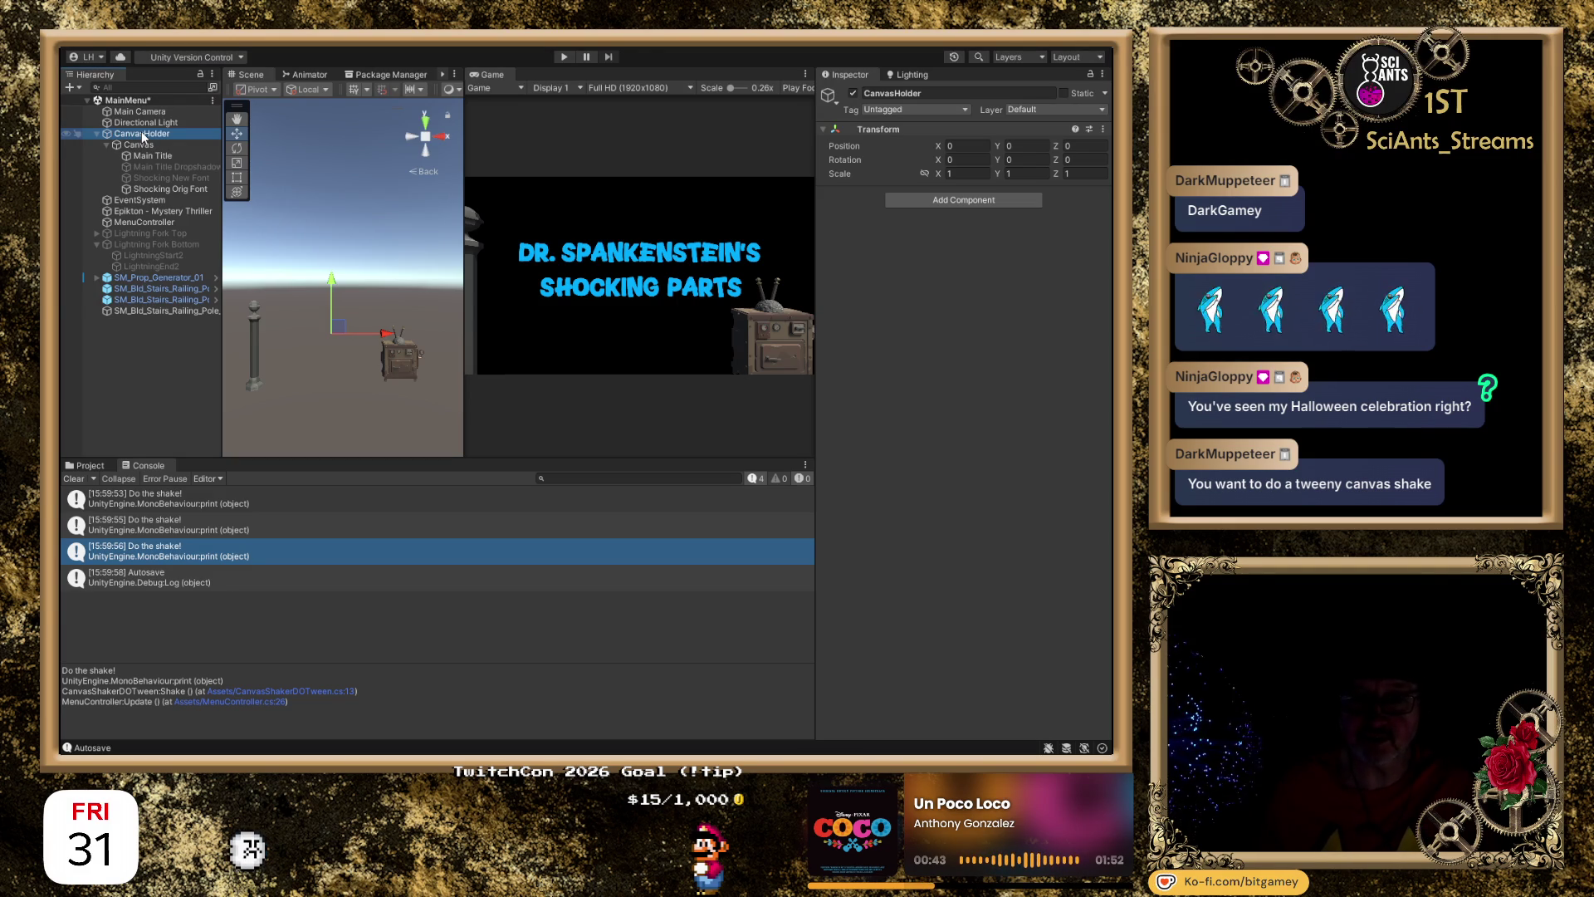
left_click(141, 144)
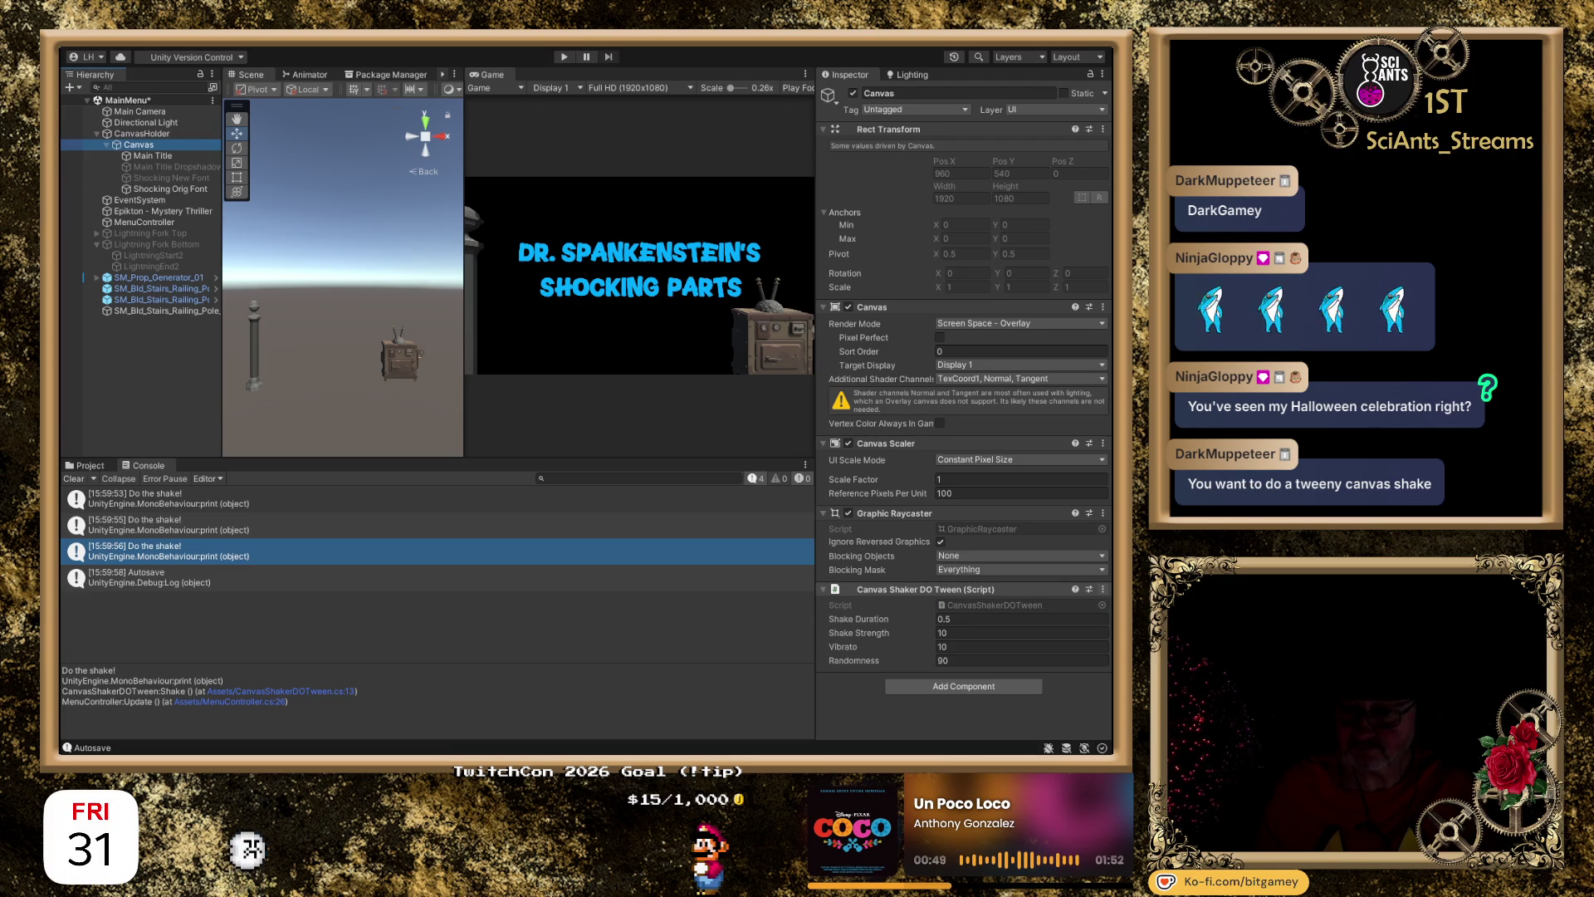
left_click(1103, 589)
left_click(1145, 621)
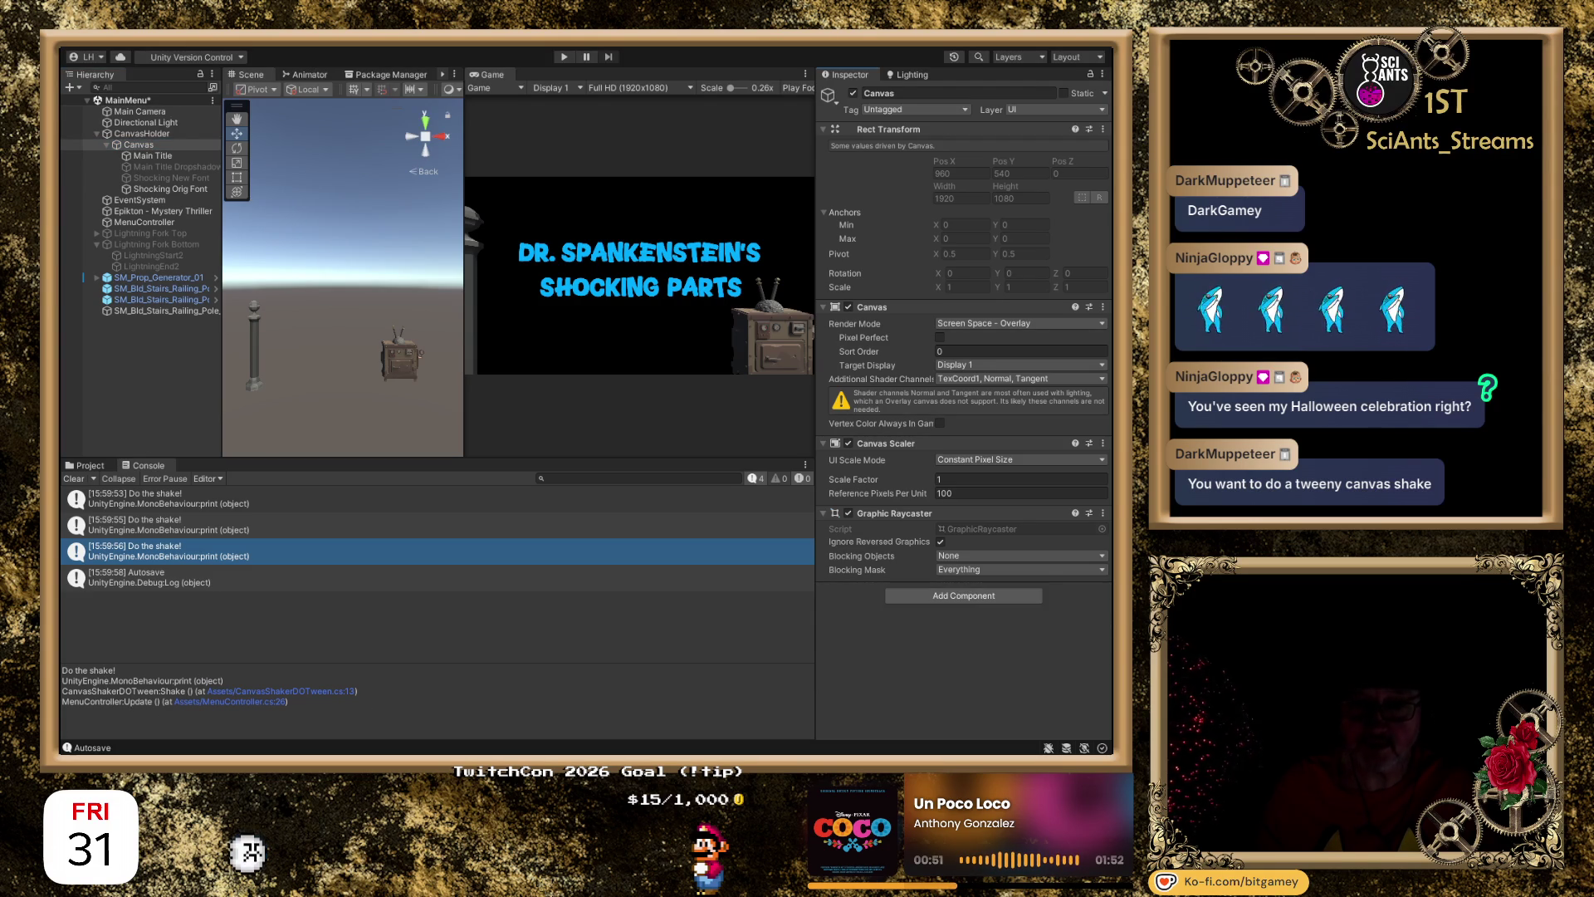
Add Canvas Shaker DO Tween to CanvasHolder and run the scene.
left_click(162, 136)
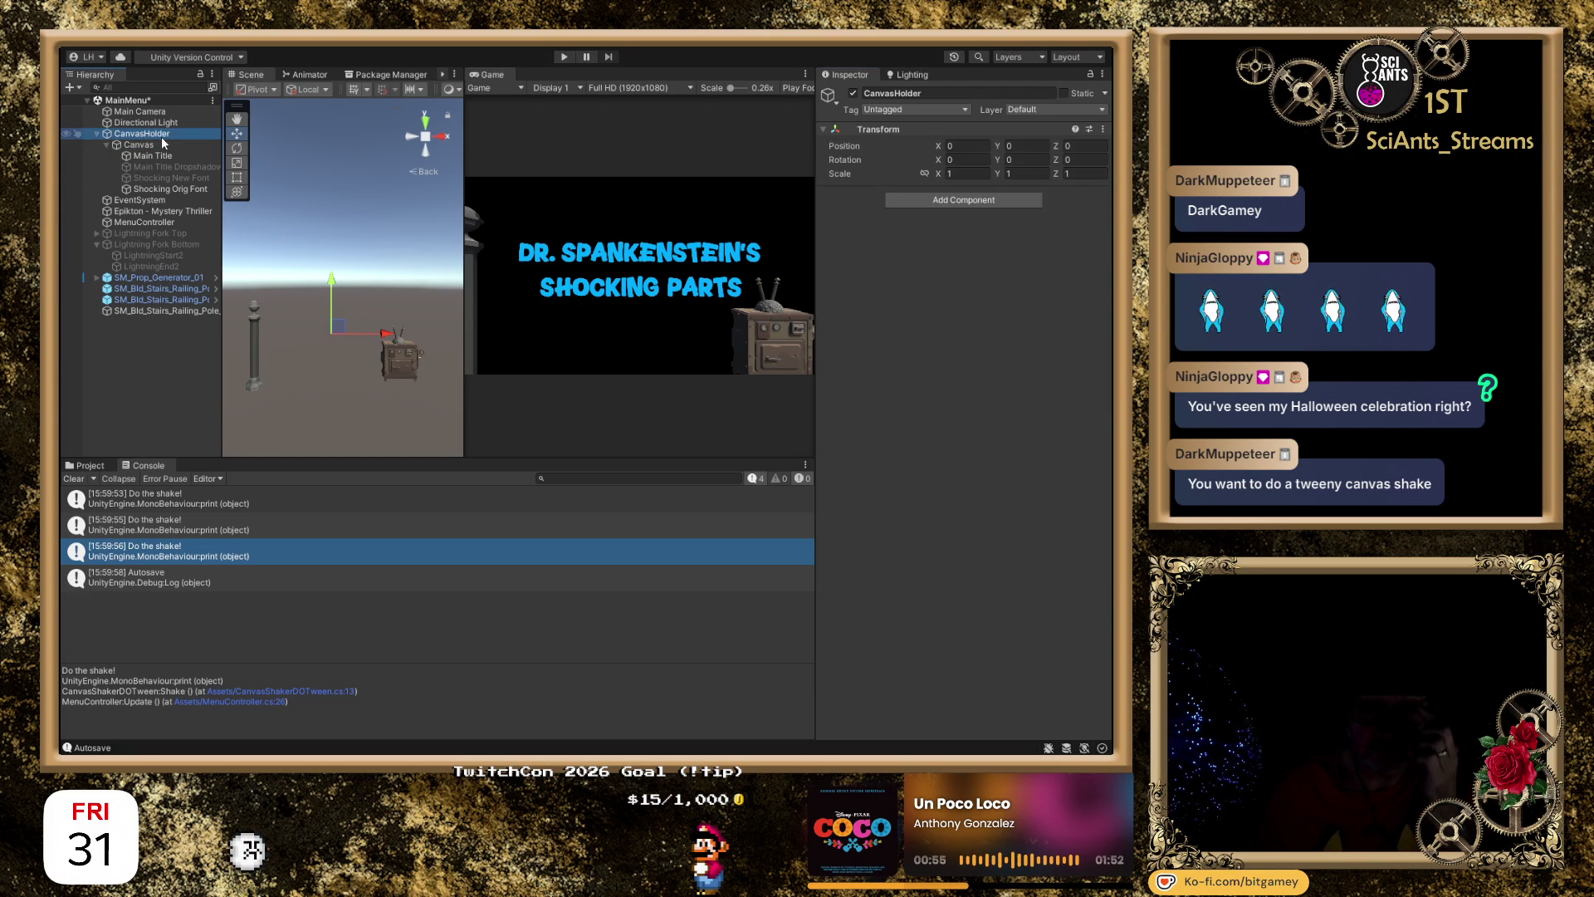
left_click(973, 207)
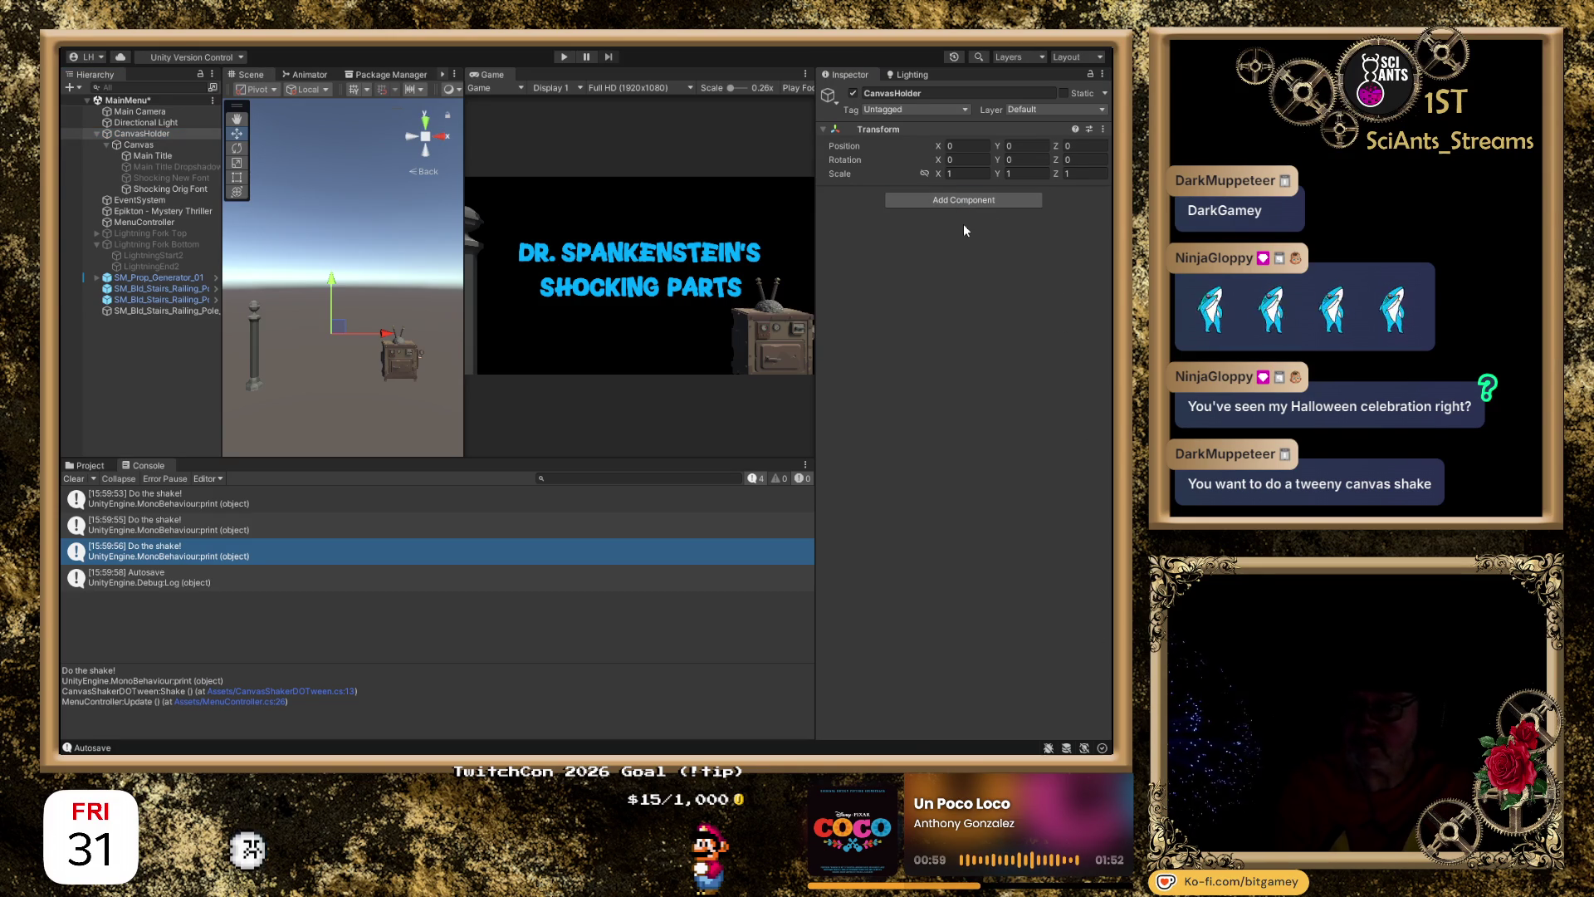
left_click(980, 247)
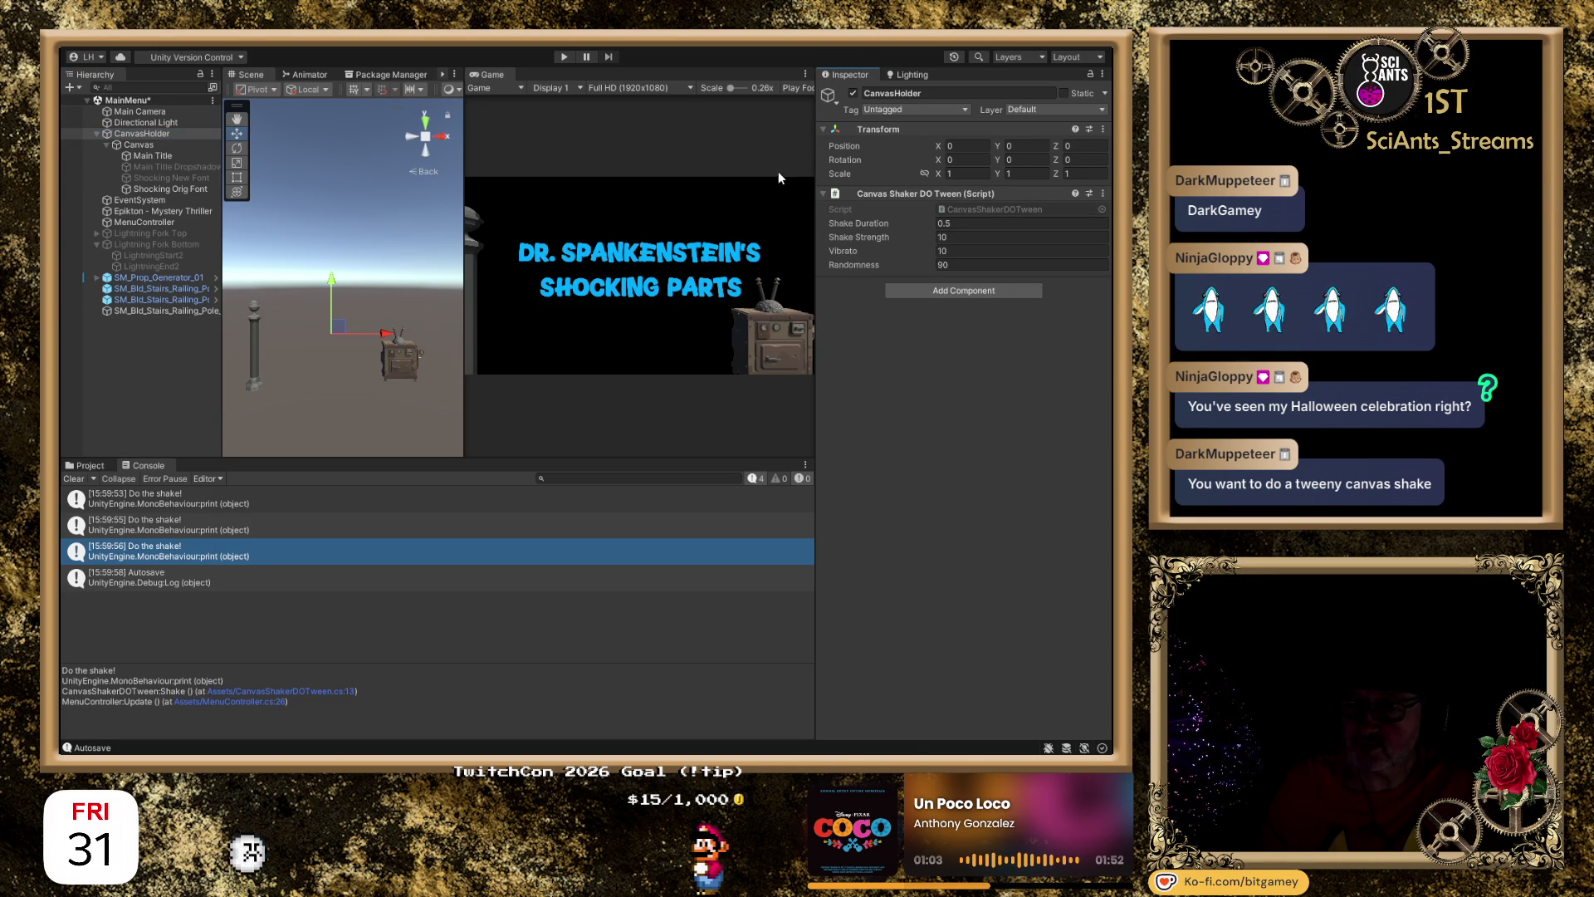
left_click(562, 54)
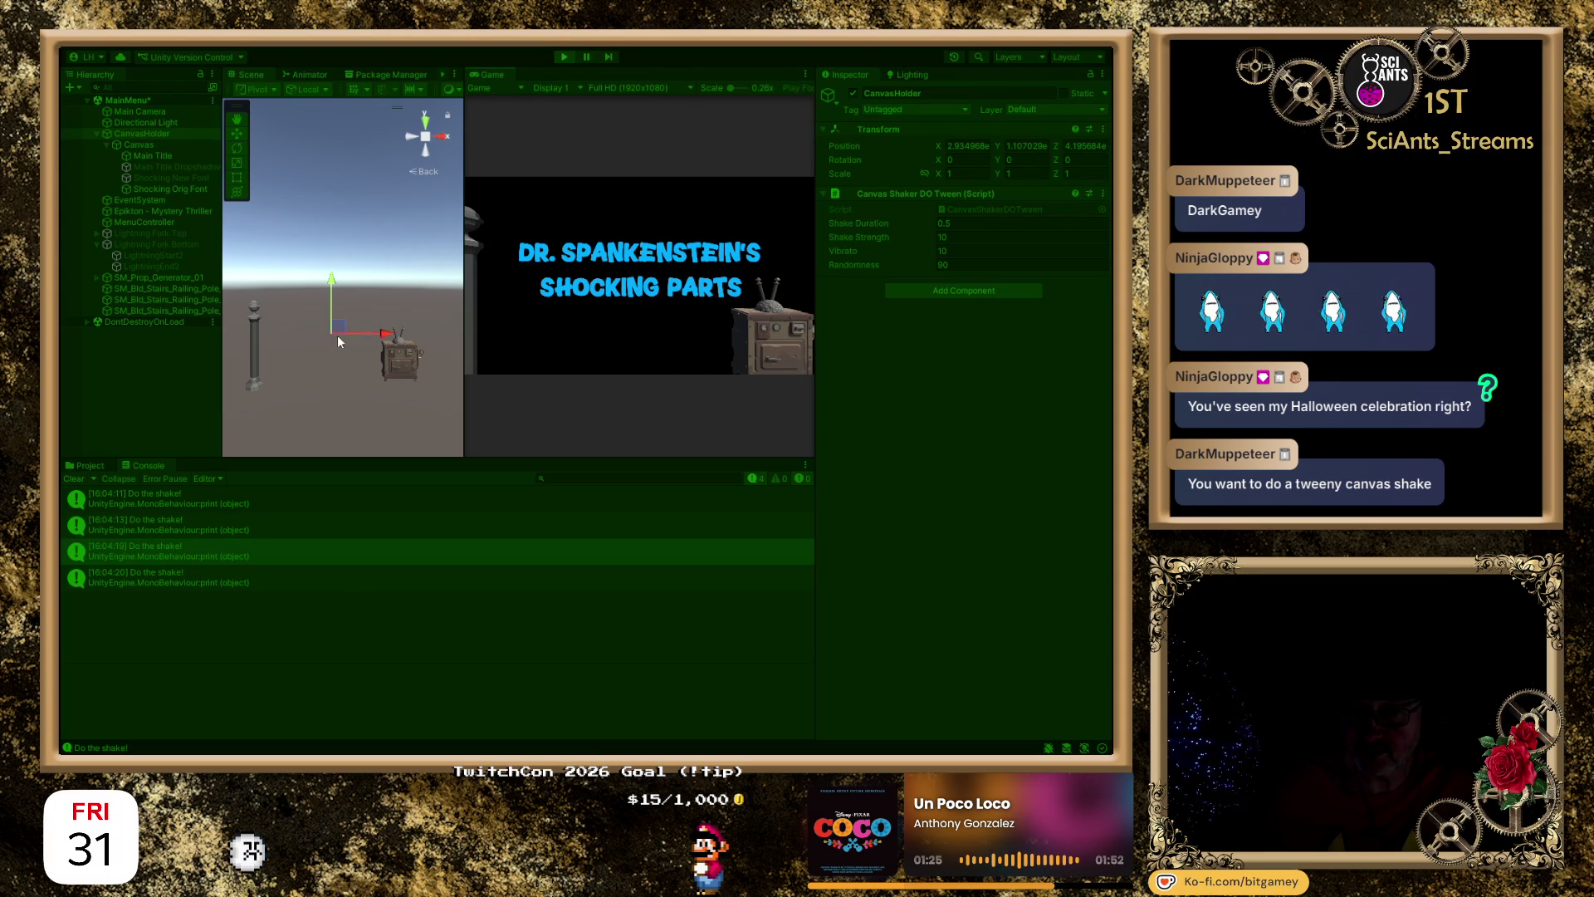
Exit Play mode on the menu scene, then enter Play mode again for a fresh run.
left_click(562, 57)
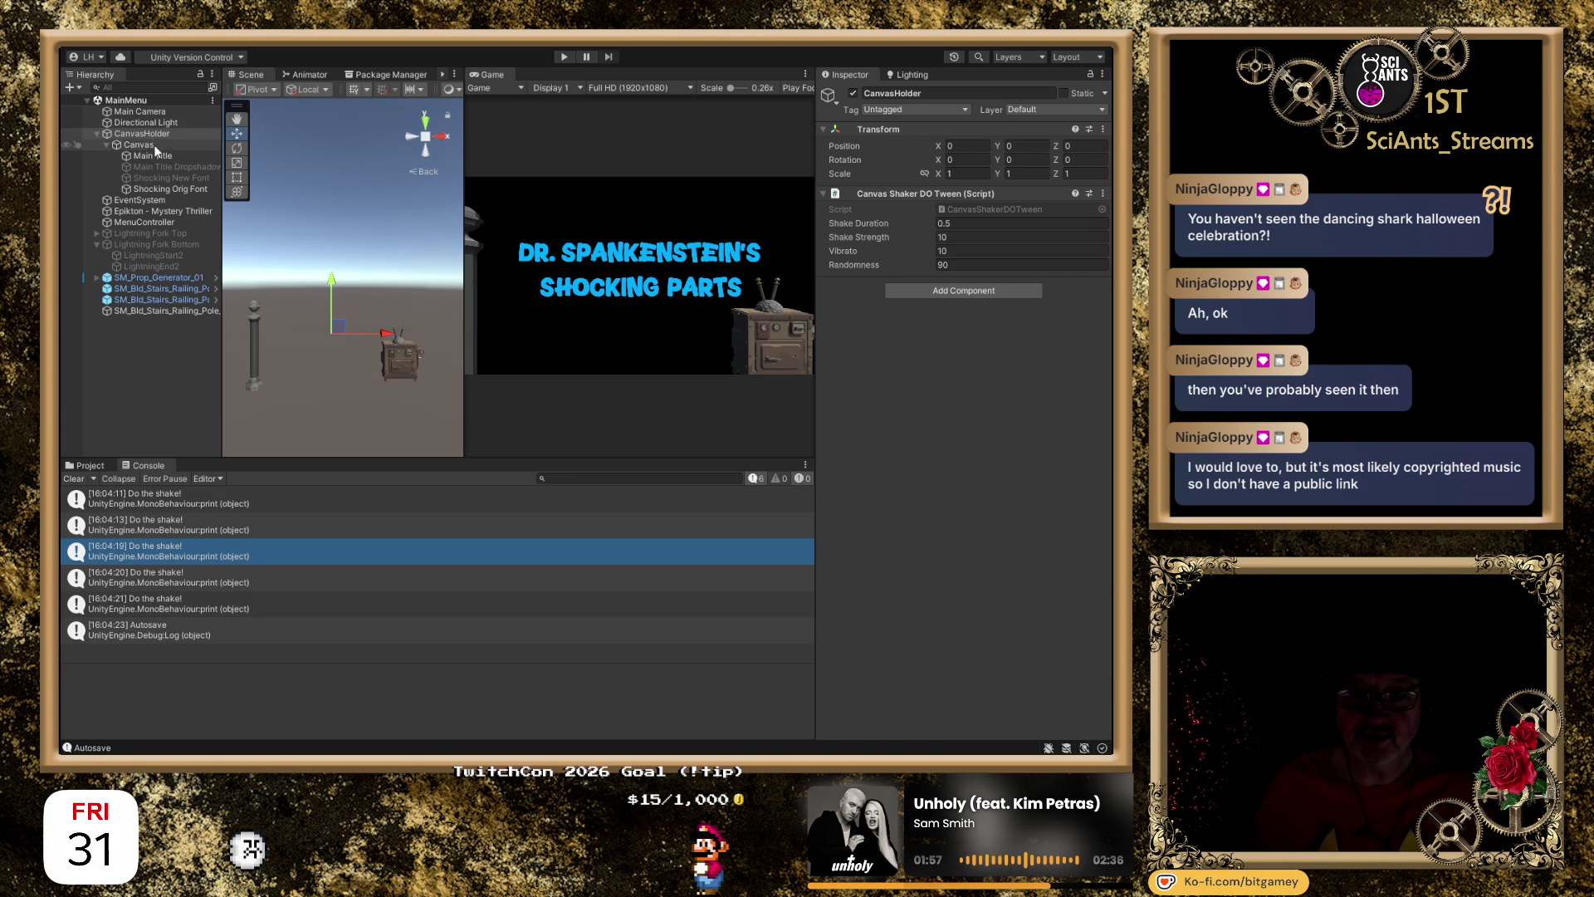
left_click(564, 57)
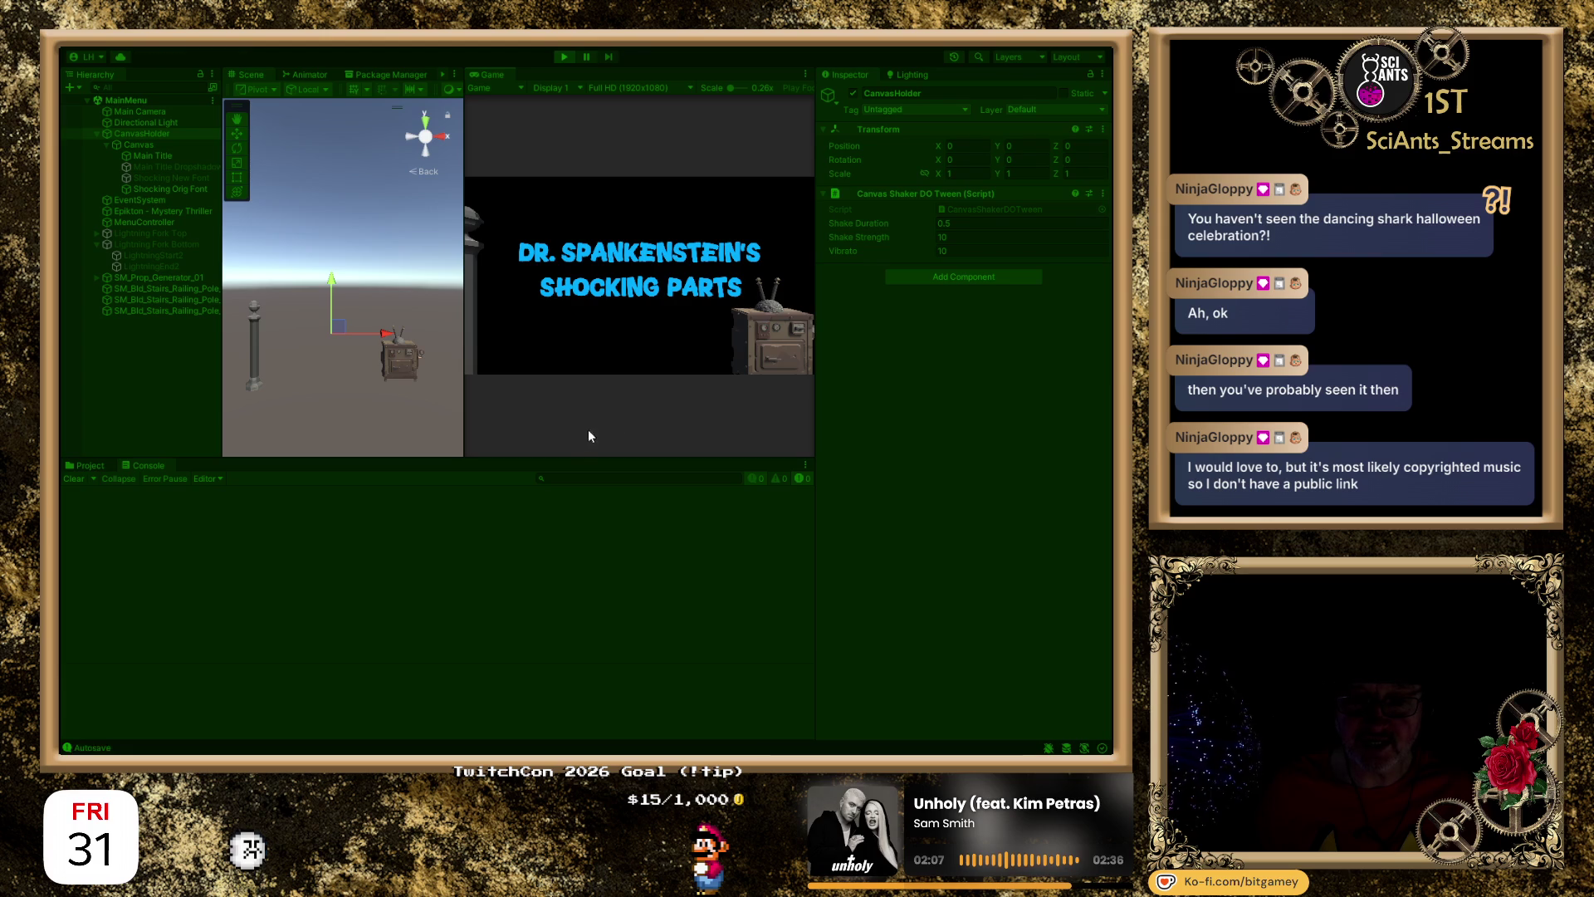
Click the Game view four times to fire the canvas shake, then exit Play mode.
left_click(620, 322)
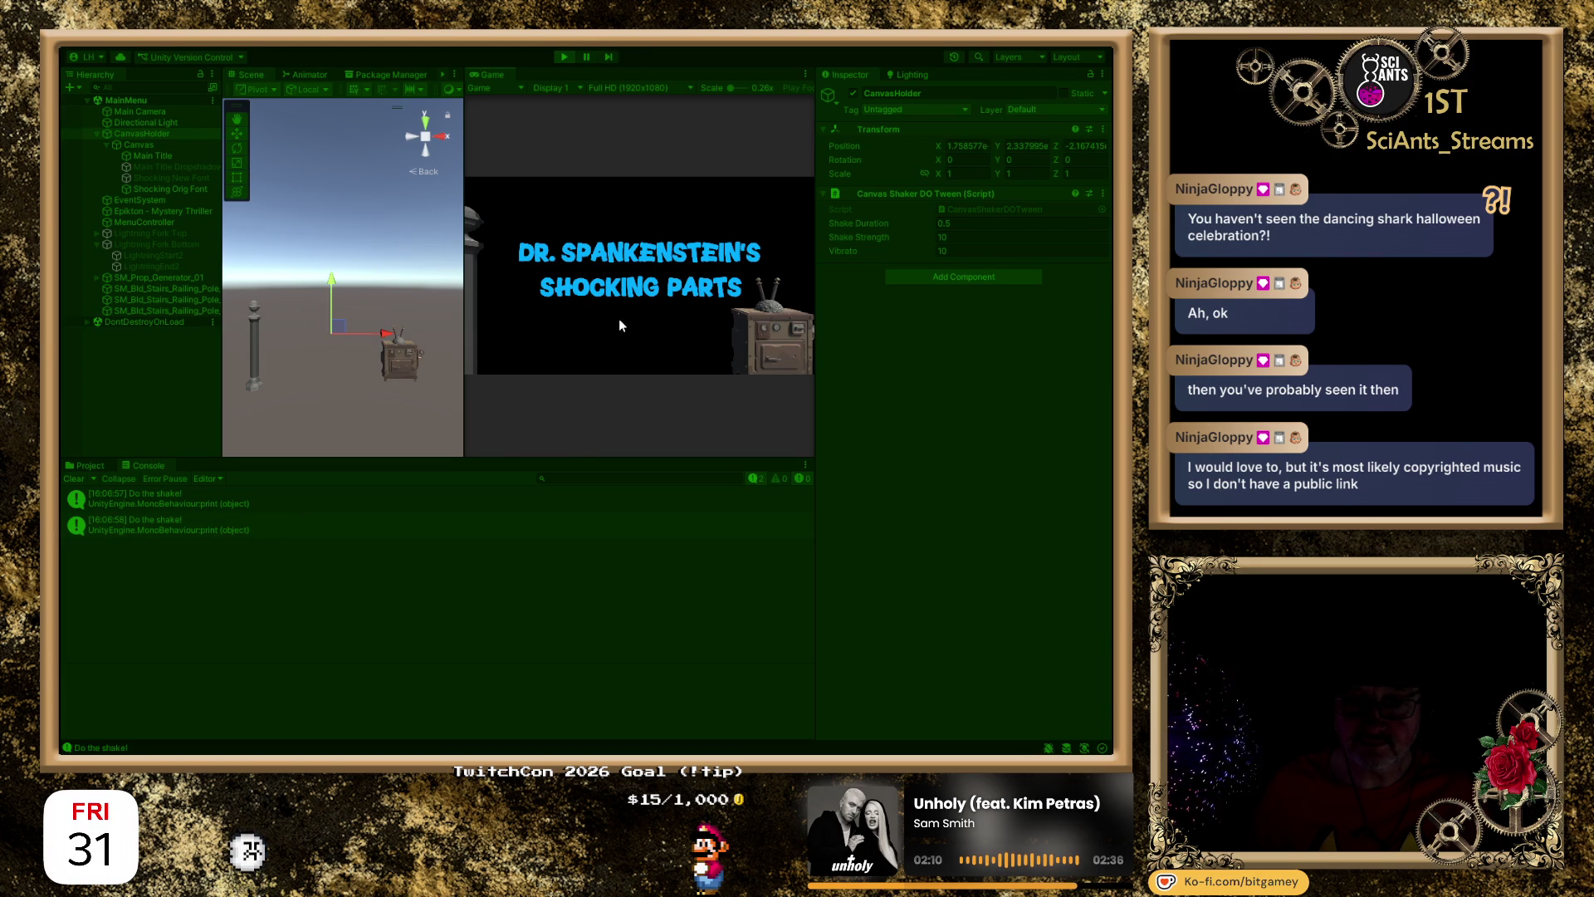
left_click(619, 321)
left_click(638, 288)
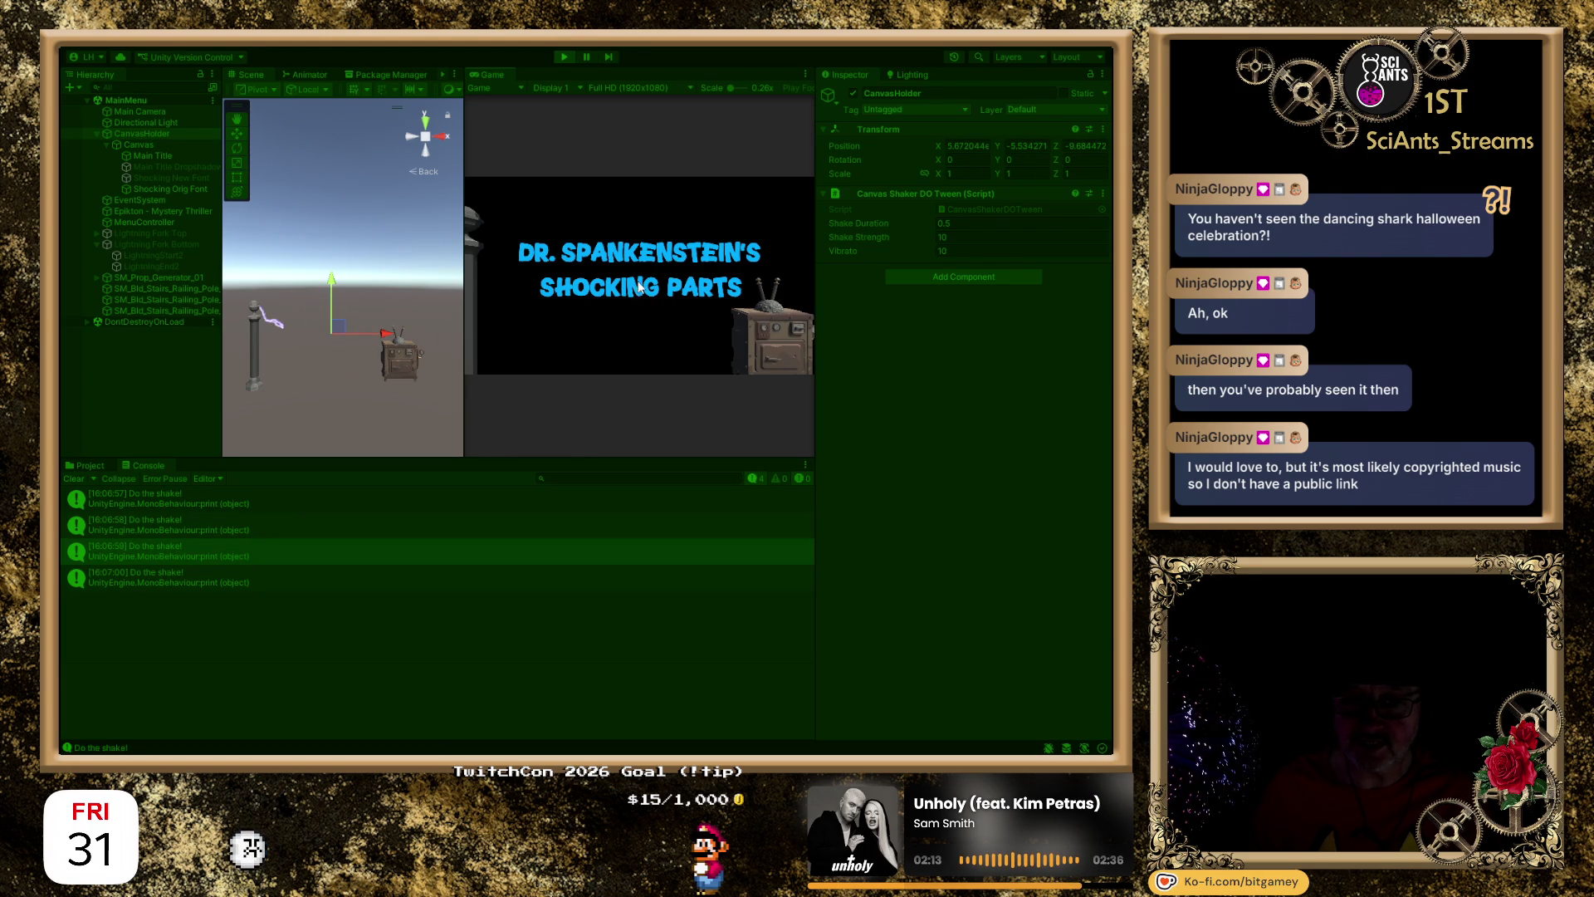
left_click(641, 120)
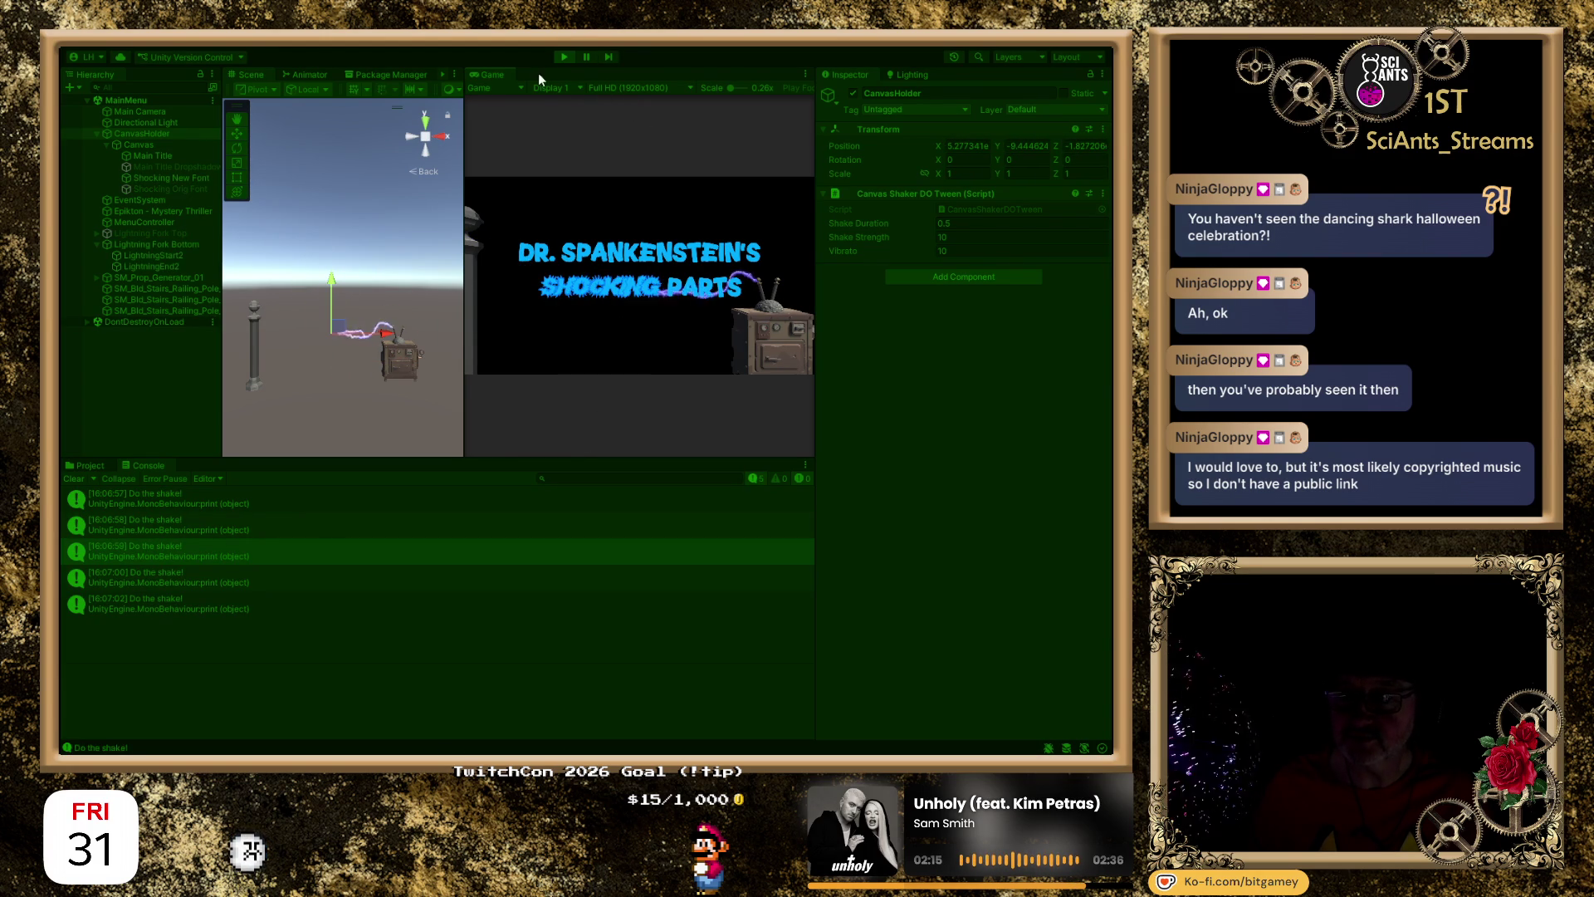
left_click(566, 57)
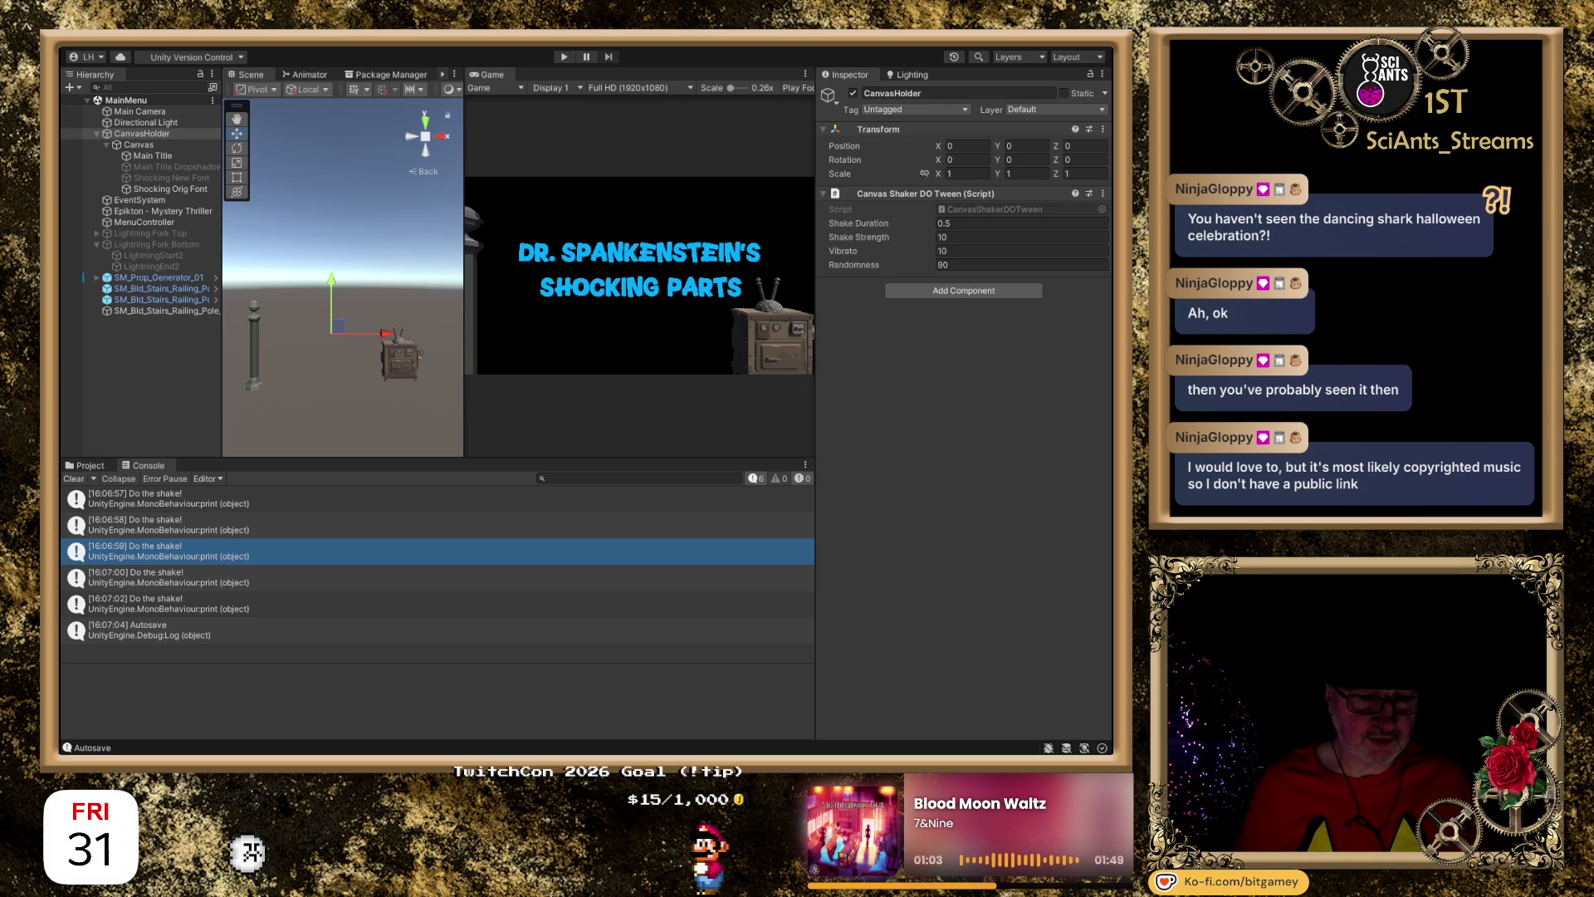
Switch to the Stack Overflow 'Shake UI GameObject' page and dismiss the cookie and Google sign-in prompts.
key("alt+Tab")
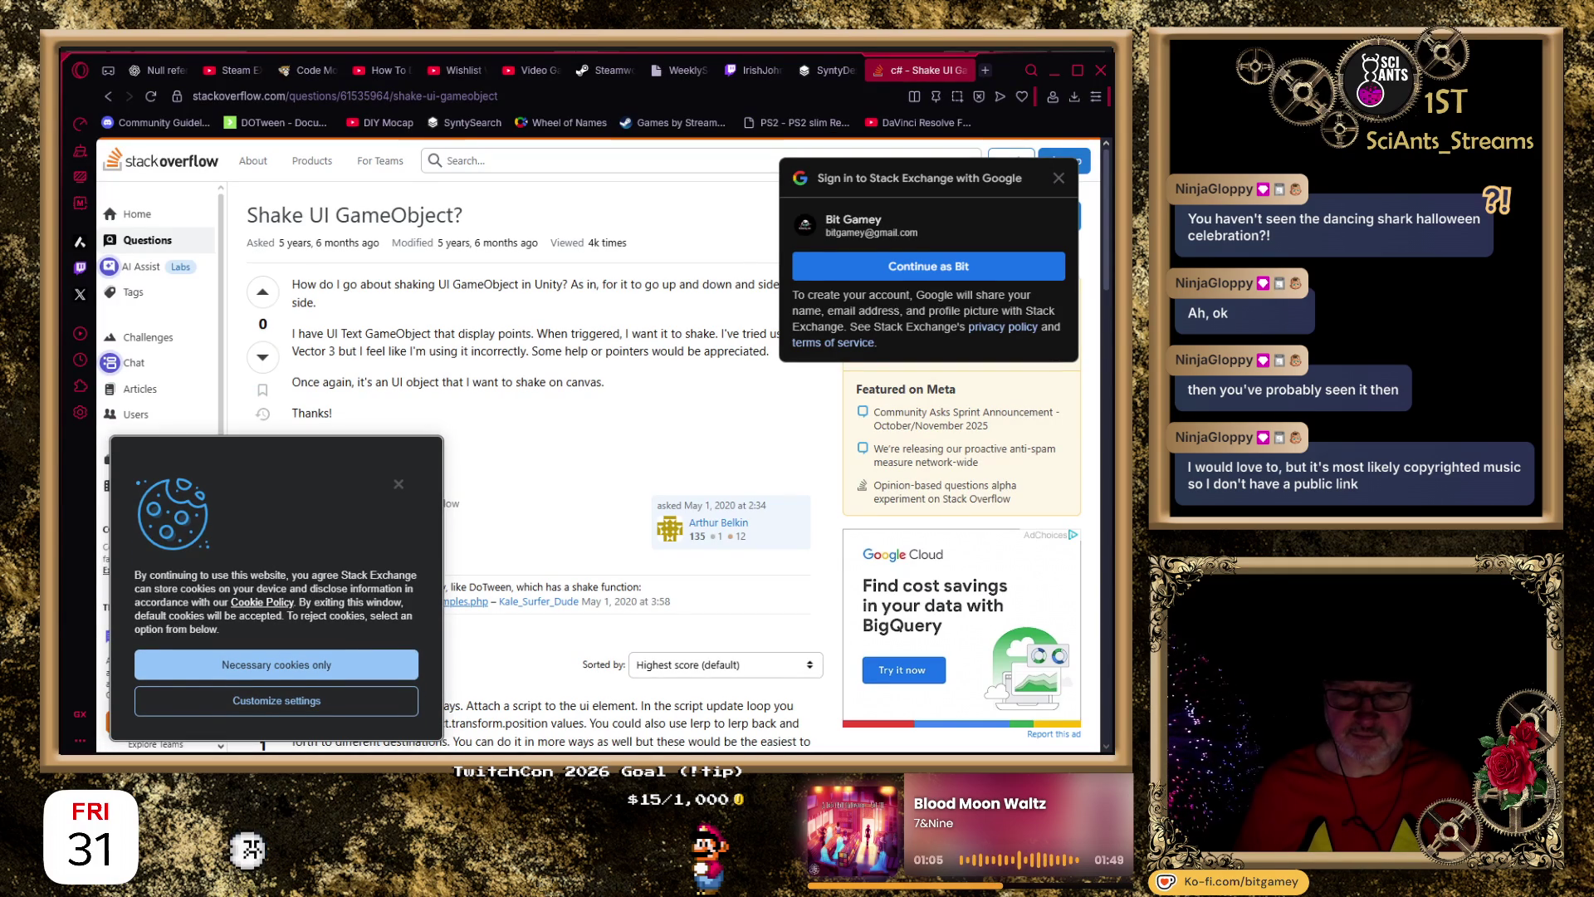
left_click(399, 485)
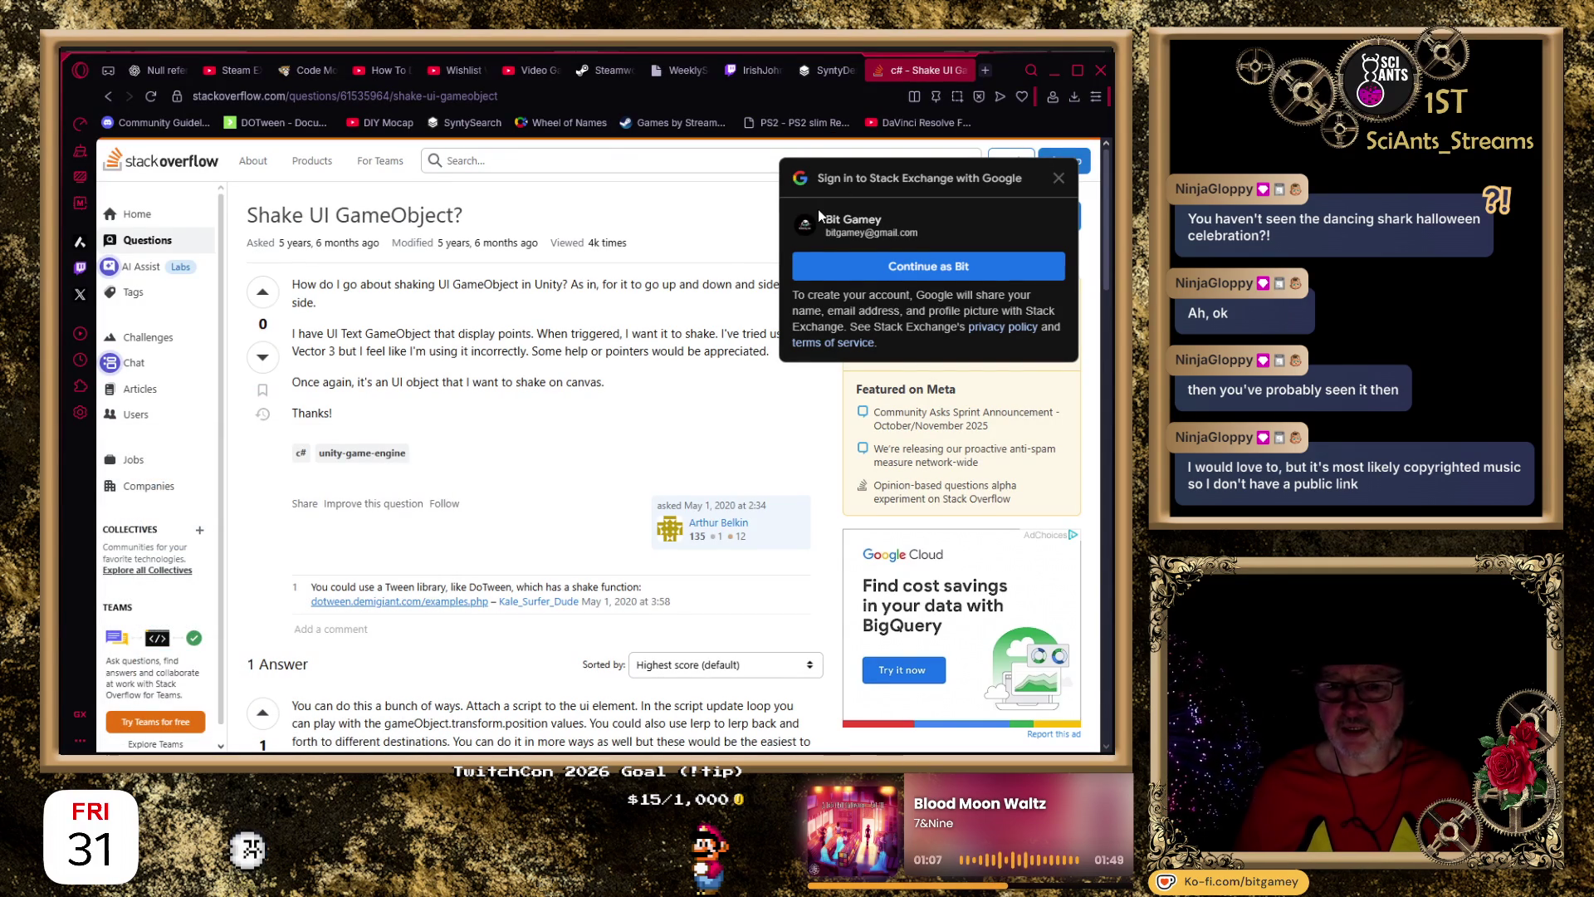
left_click(1058, 178)
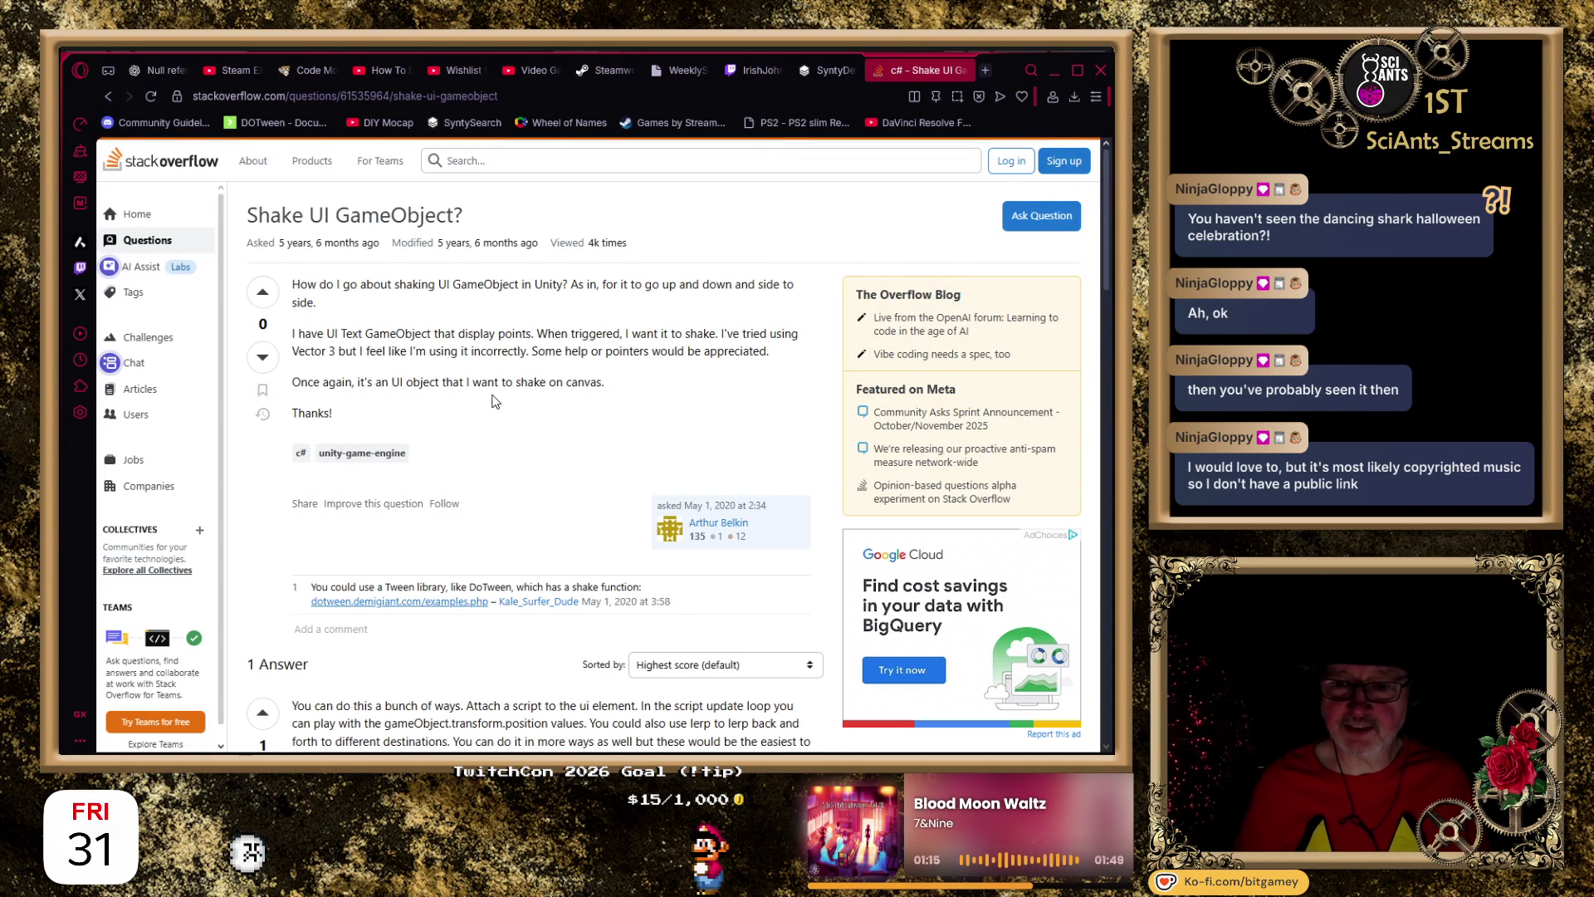
Read the answer, then go back to the 'unity shake a canvas' Google results.
scroll(551, 408, "down", 3)
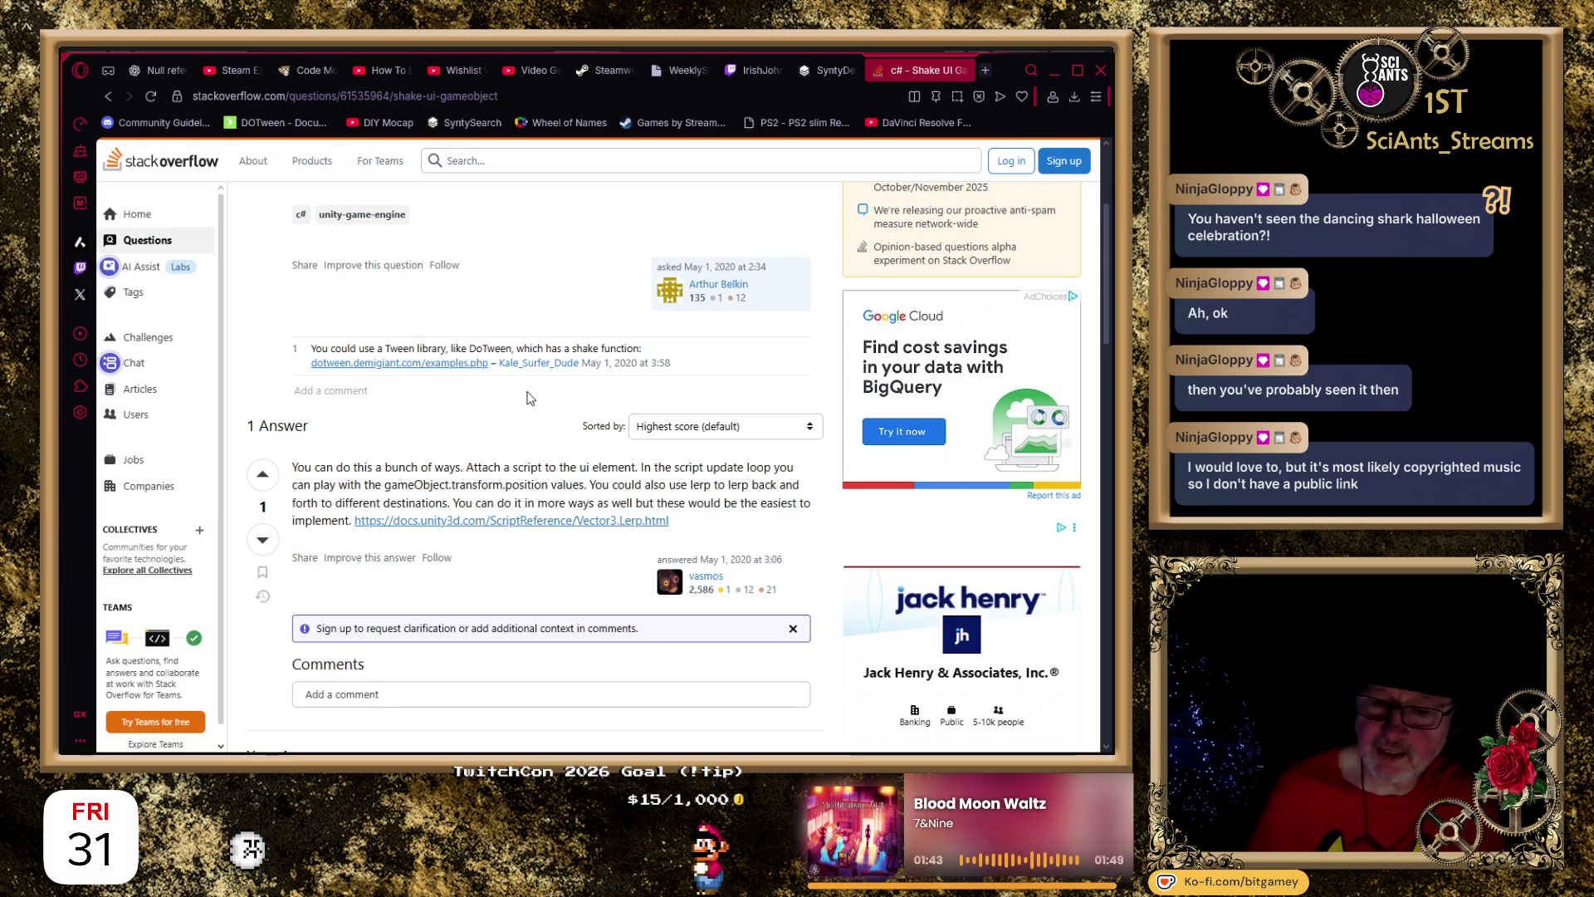
scroll(467, 429, "down", 2)
scroll(468, 428, "down", 2)
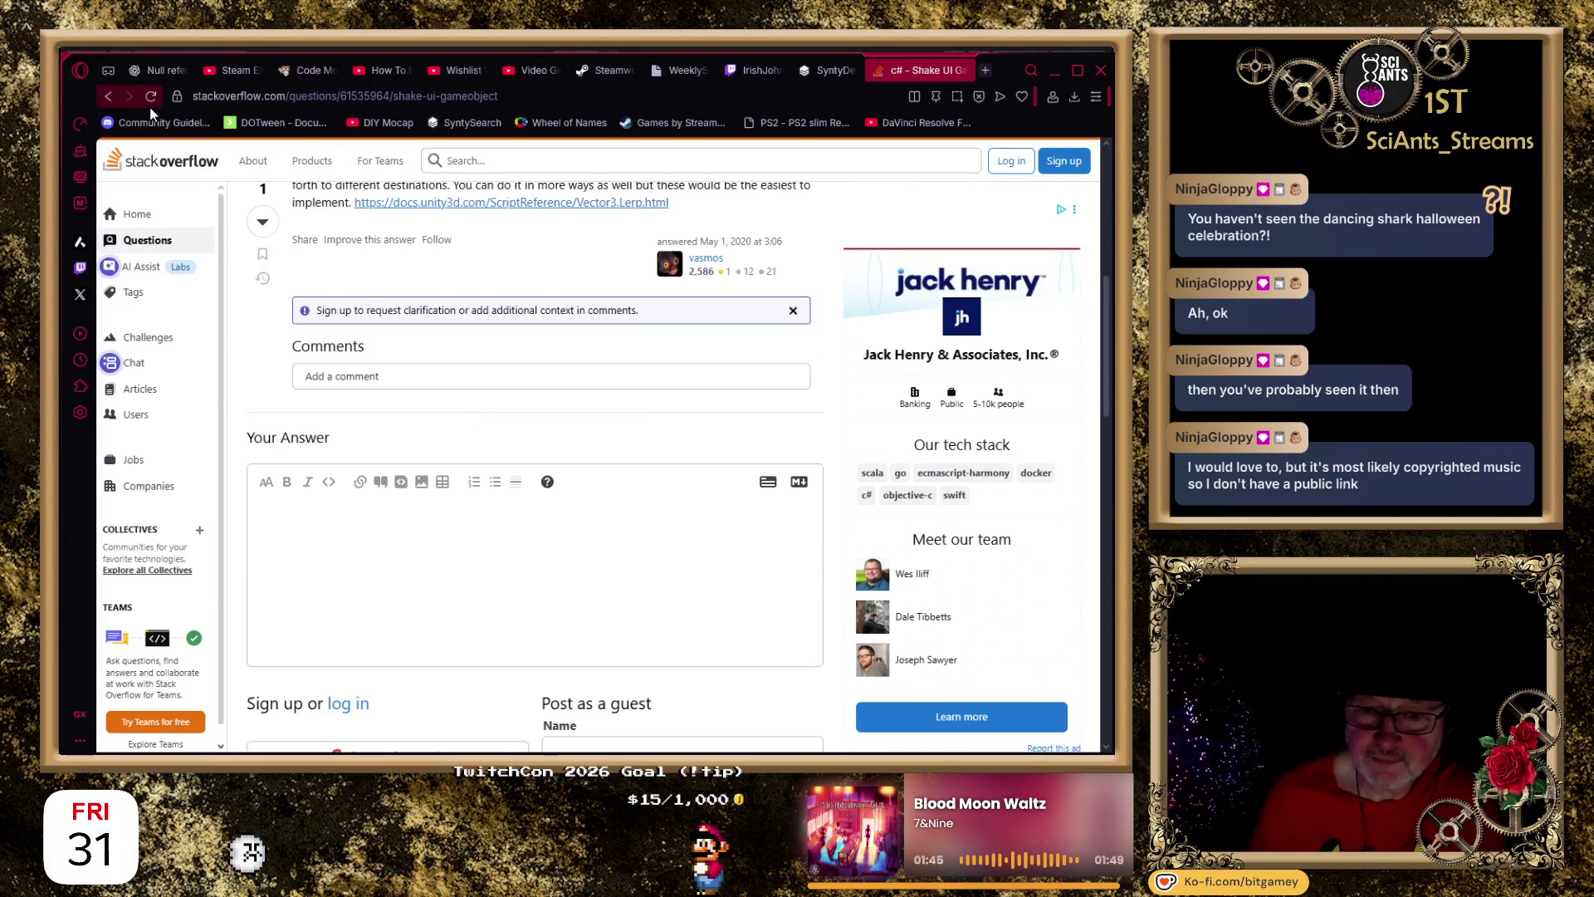
left_click(111, 98)
scroll(729, 324, "down", 2)
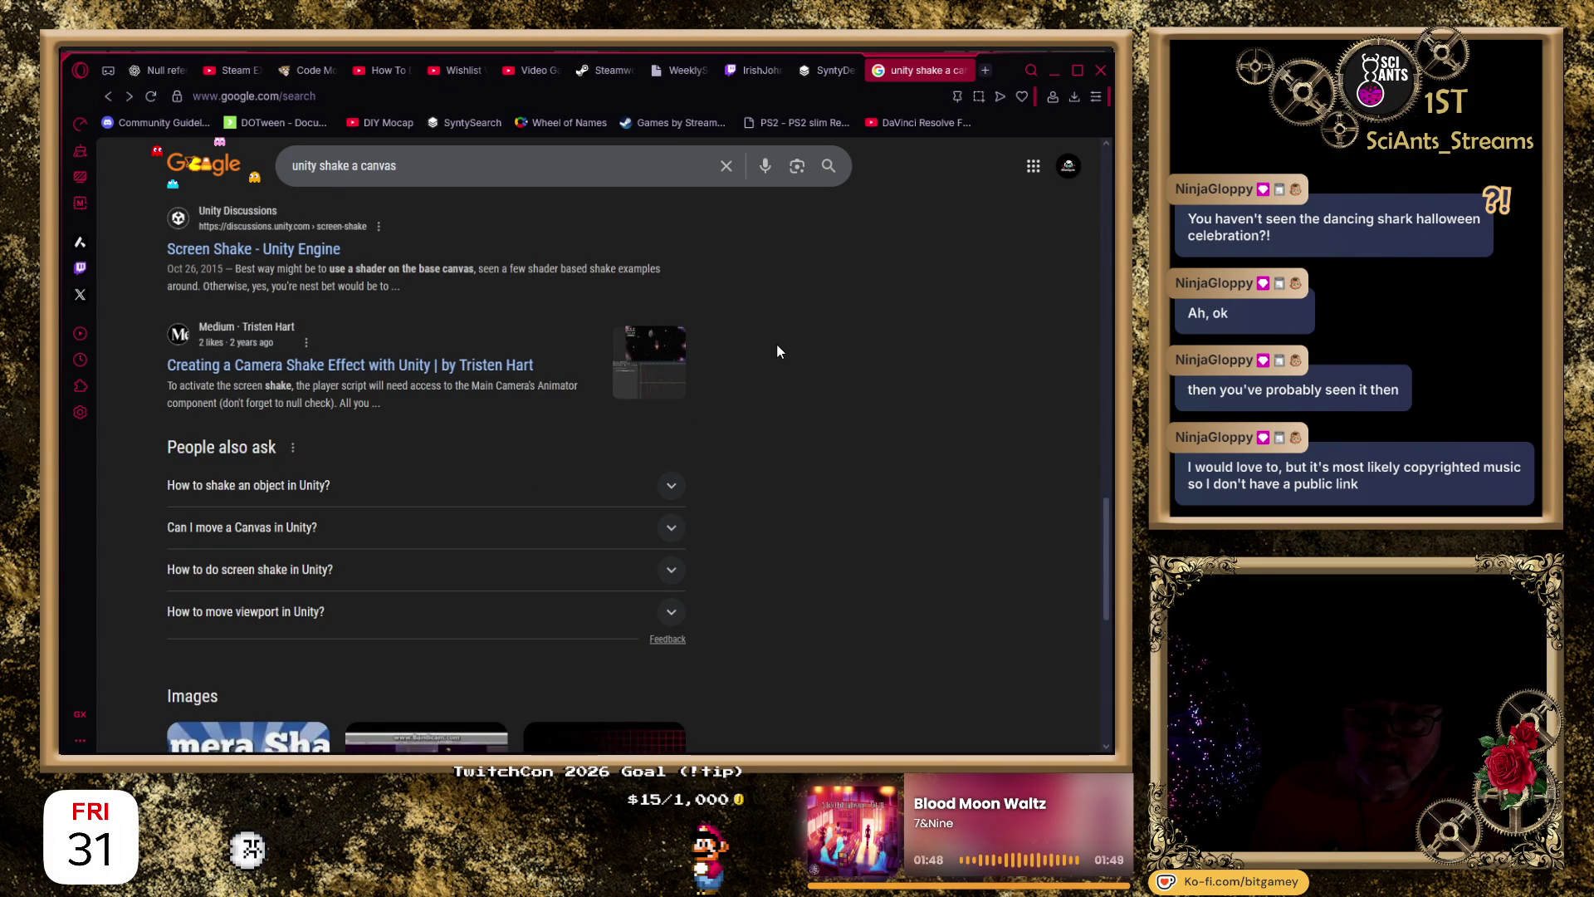
Scroll the Google results and expand, then collapse, the 'Can I move a Canvas in Unity?' answer.
scroll(777, 350, "down", 1)
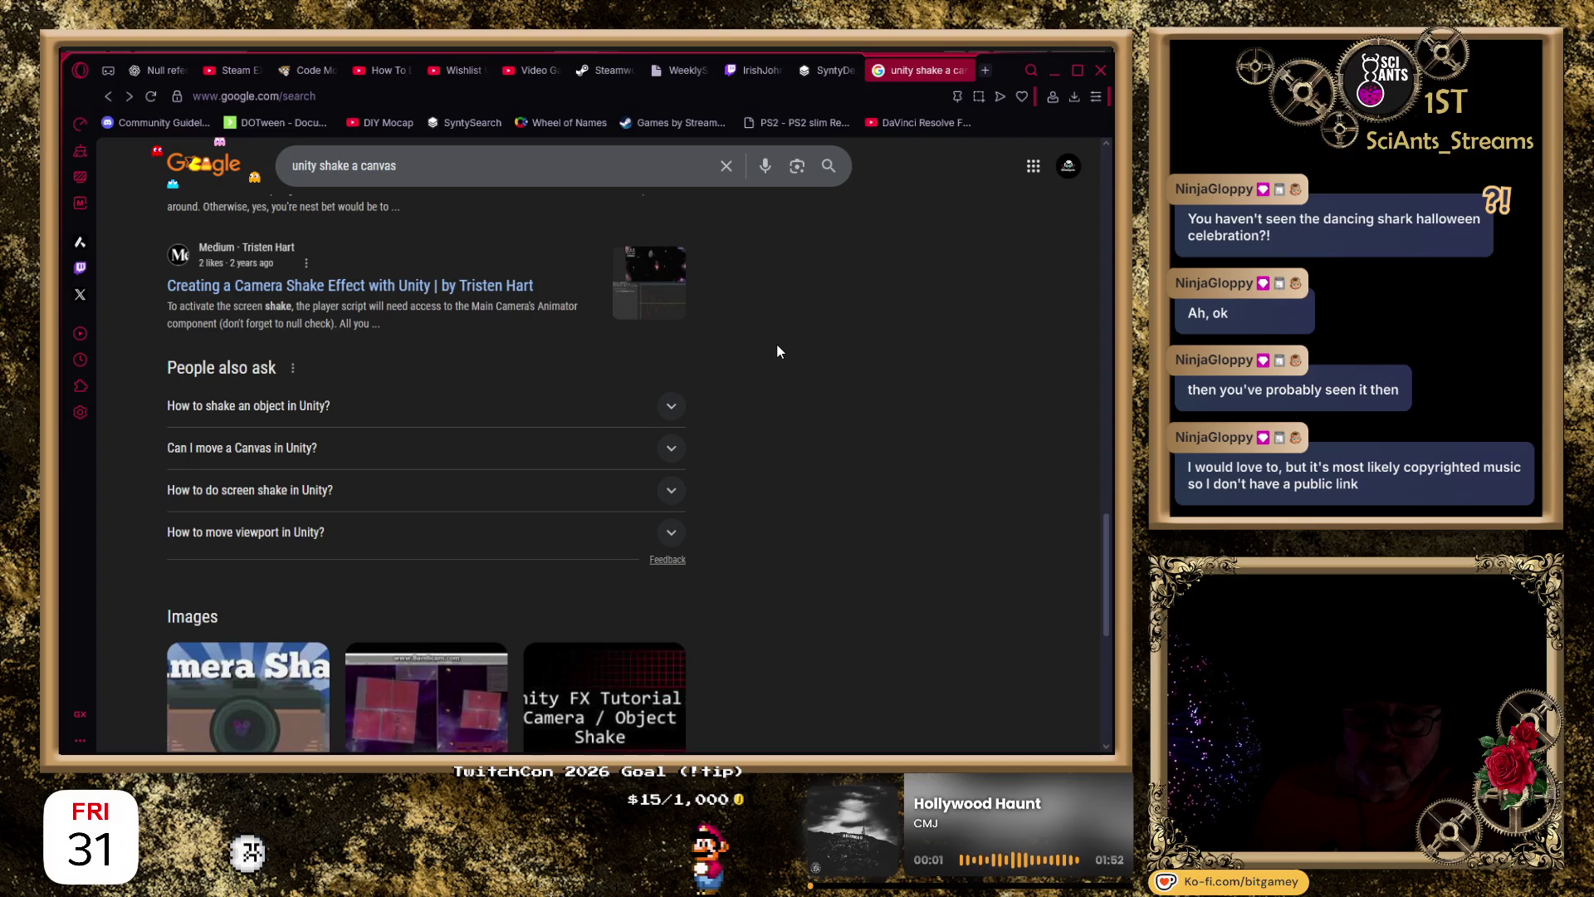
scroll(777, 350, "up", 1)
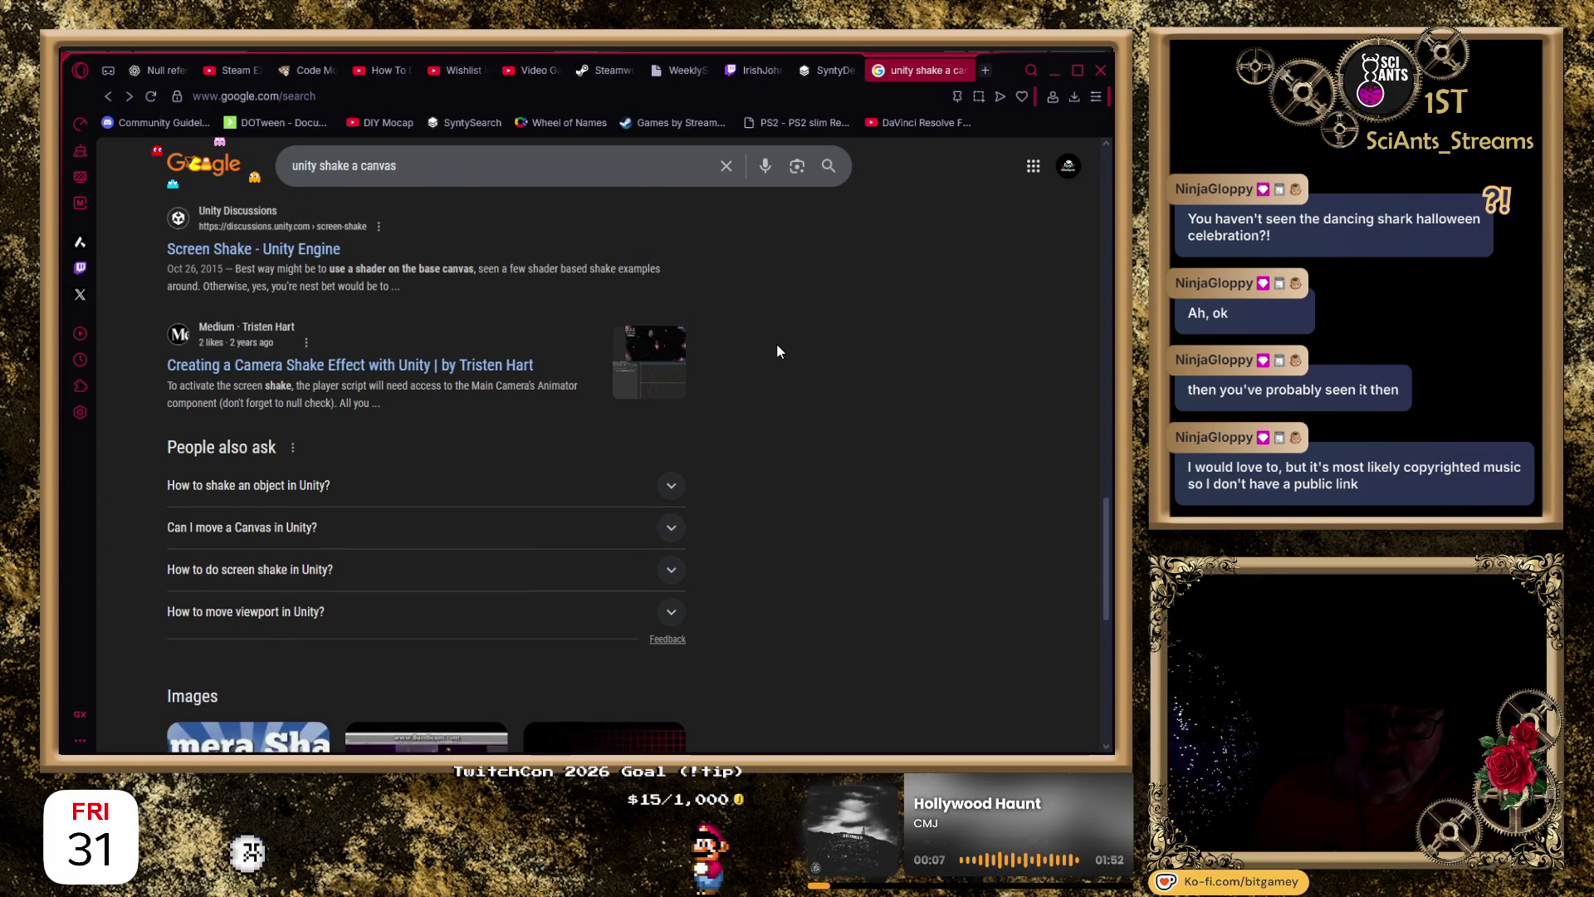
scroll(777, 349, "down", 1)
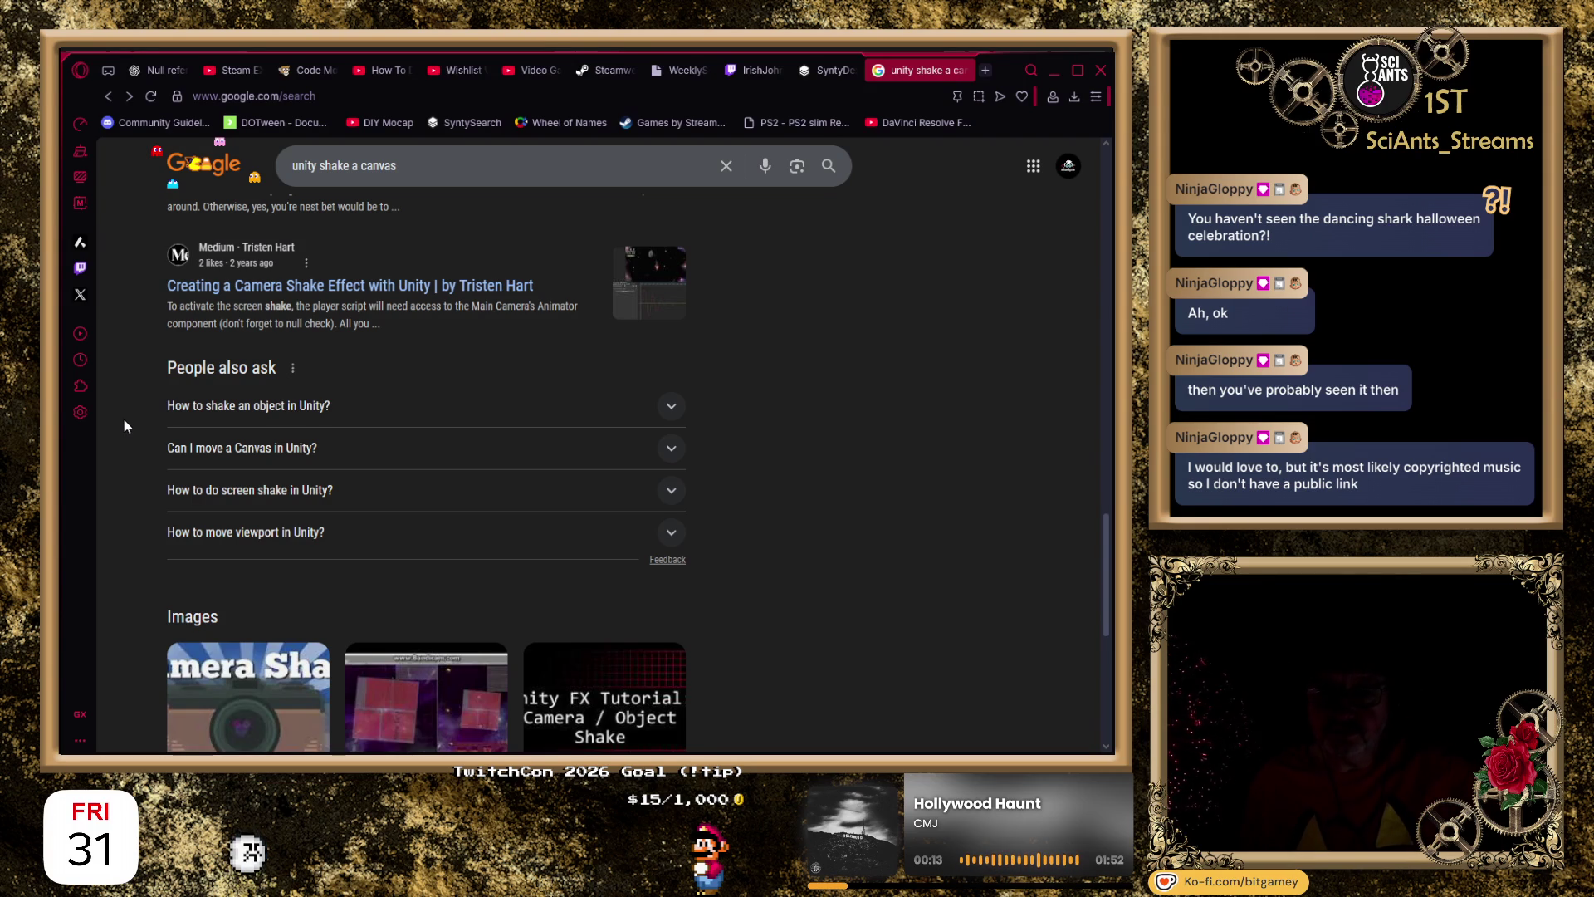
scroll(124, 421, "down", 2)
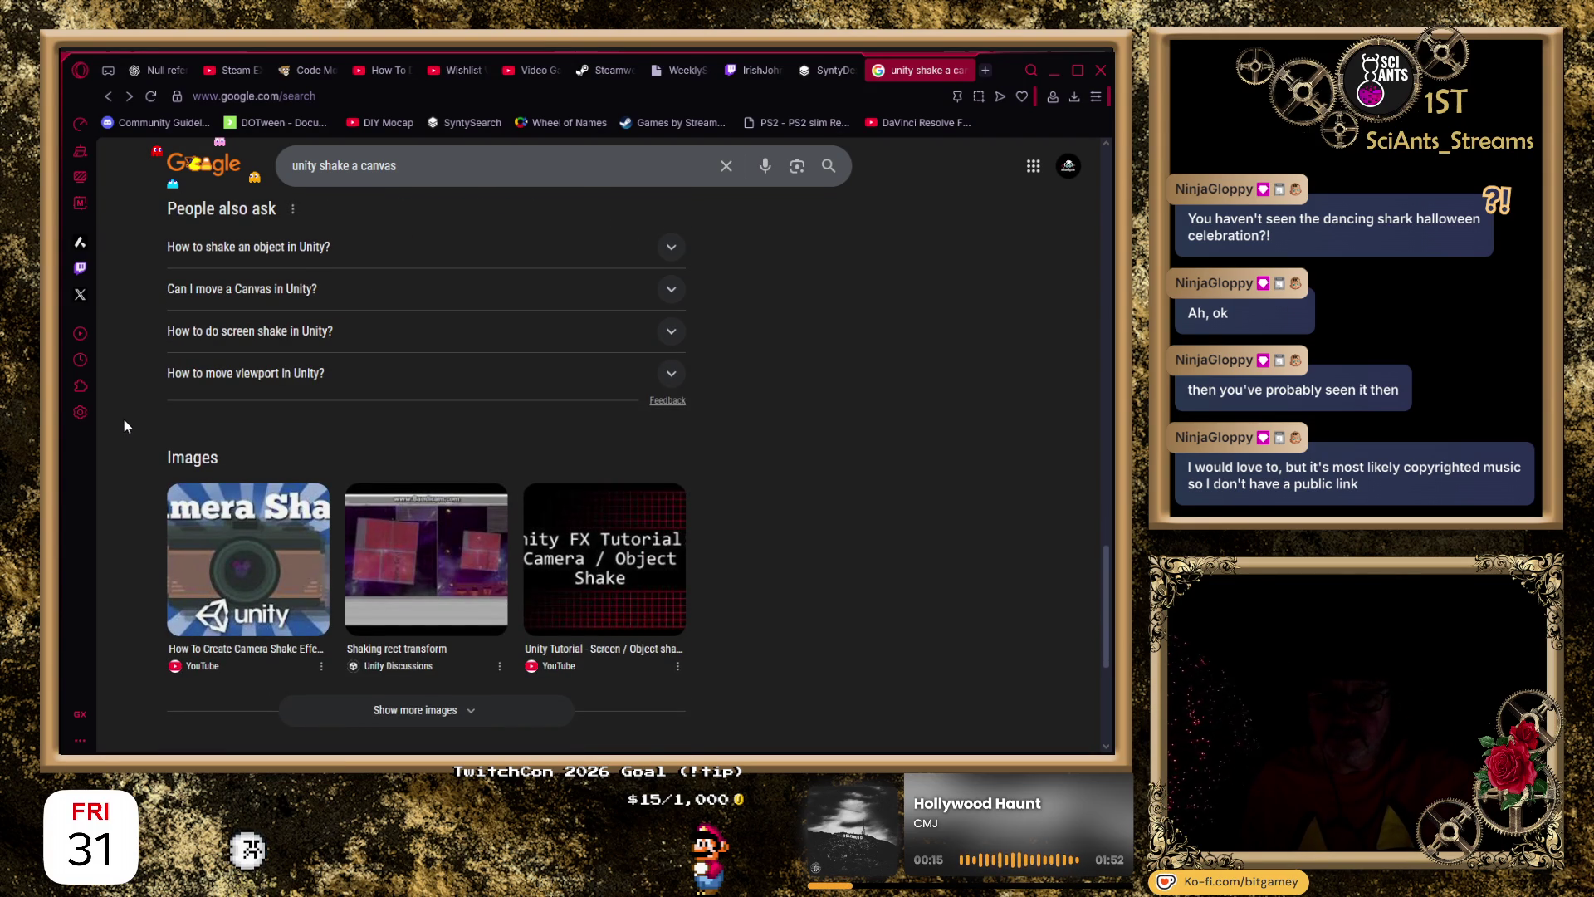
left_click(191, 292)
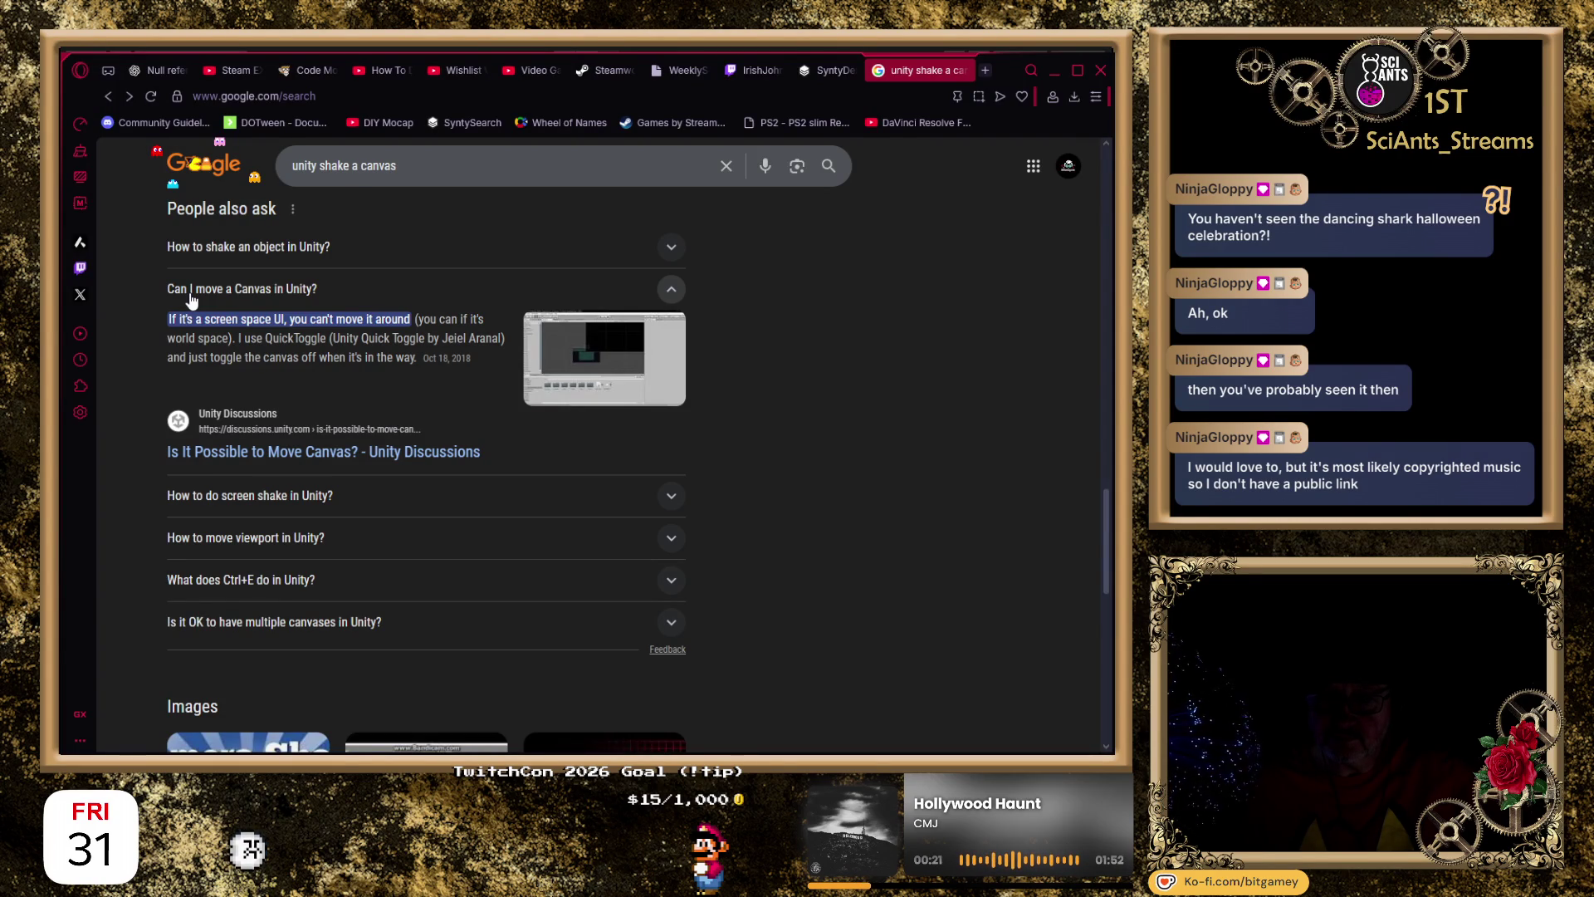
left_click(191, 297)
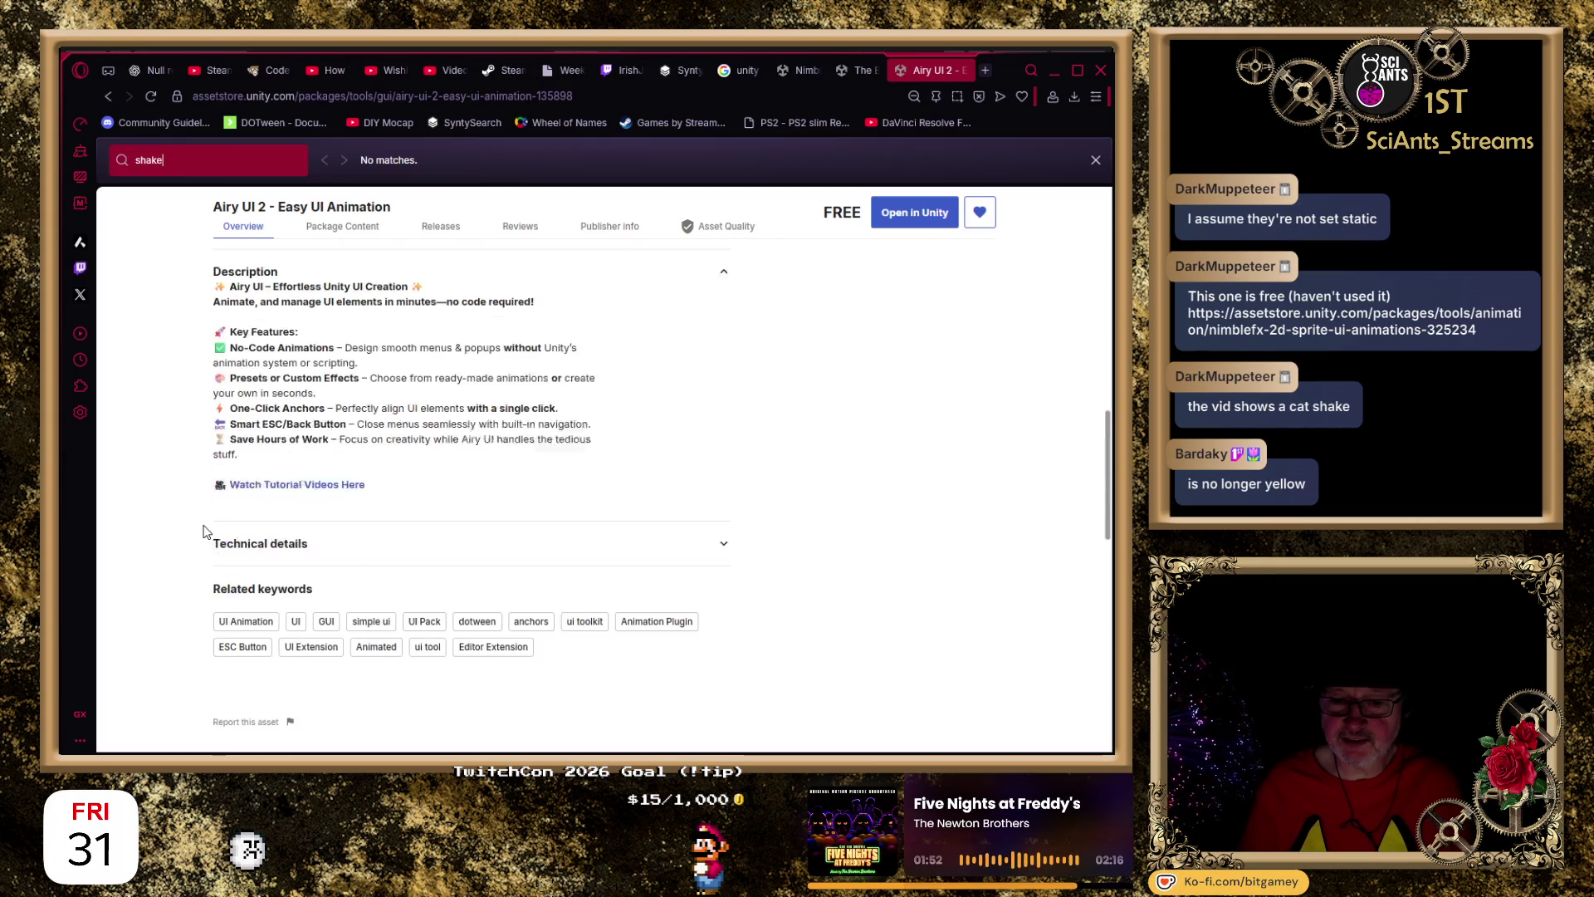
Review Airy UI 2's technical details and package contents, including its Scripts folder.
left_click(204, 531)
scroll(143, 558, "down", 1)
scroll(207, 523, "up", 5)
scroll(212, 517, "up", 2)
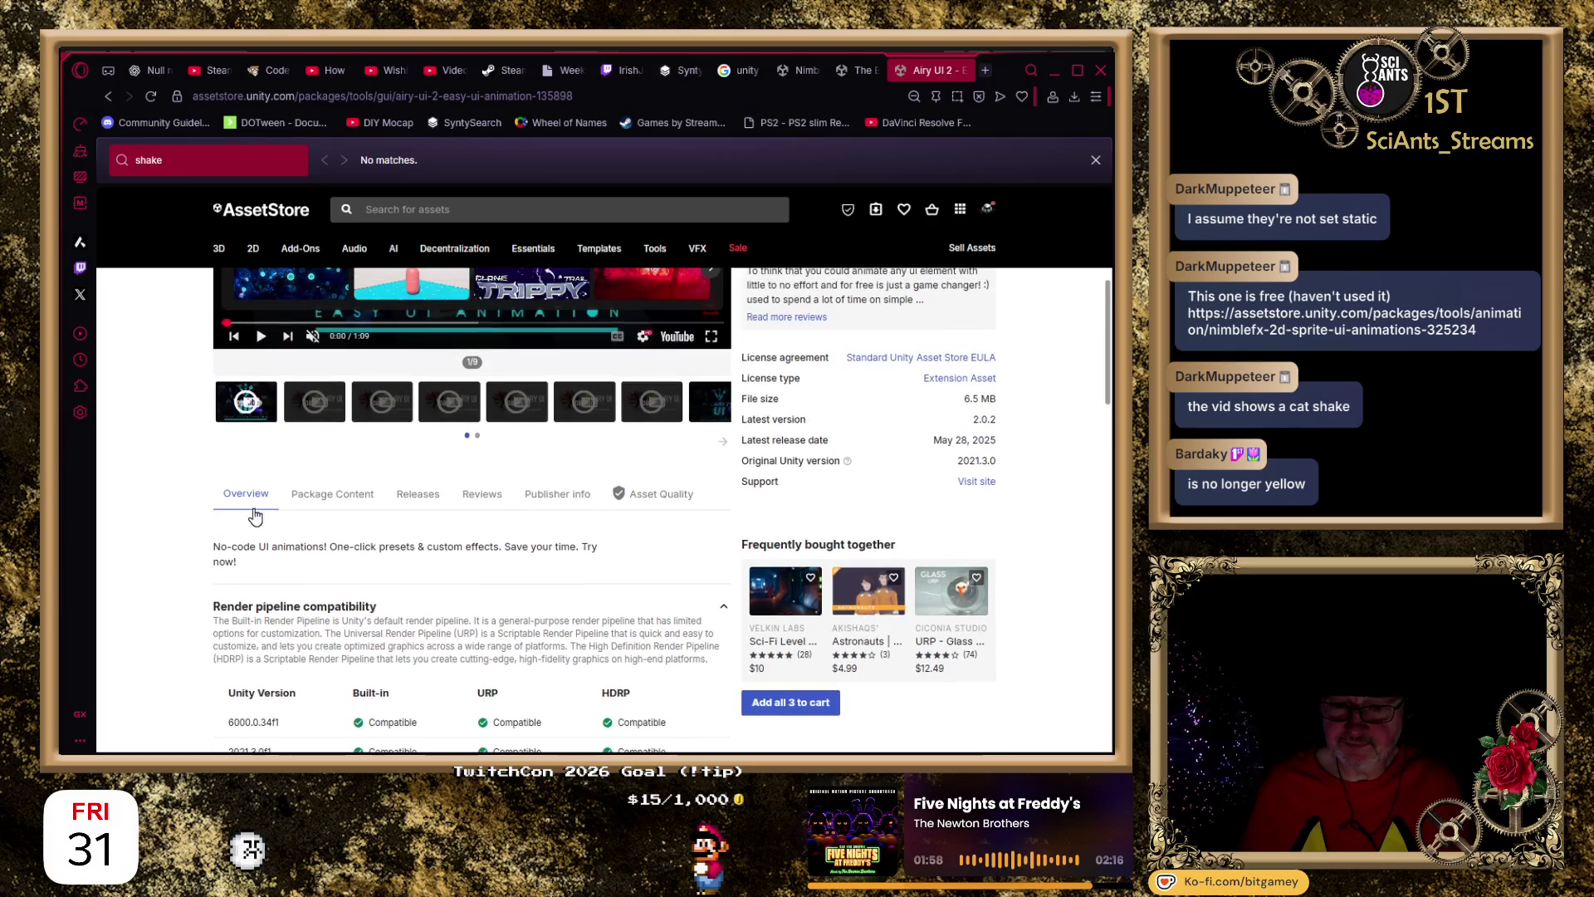
left_click(336, 496)
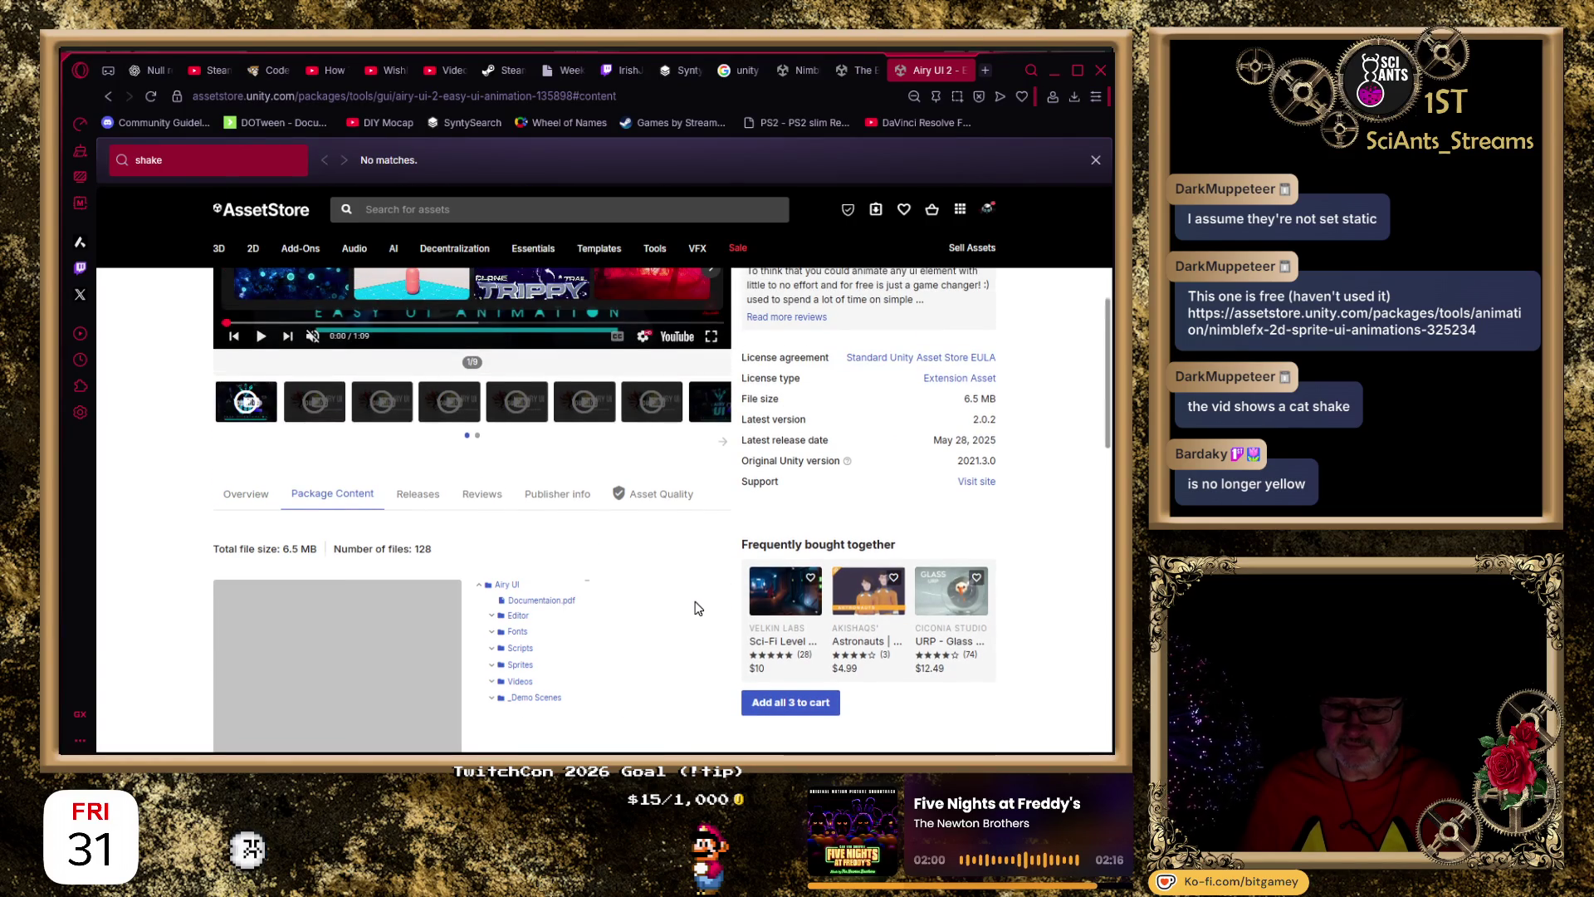
scroll(694, 608, "down", 2)
left_click(498, 491)
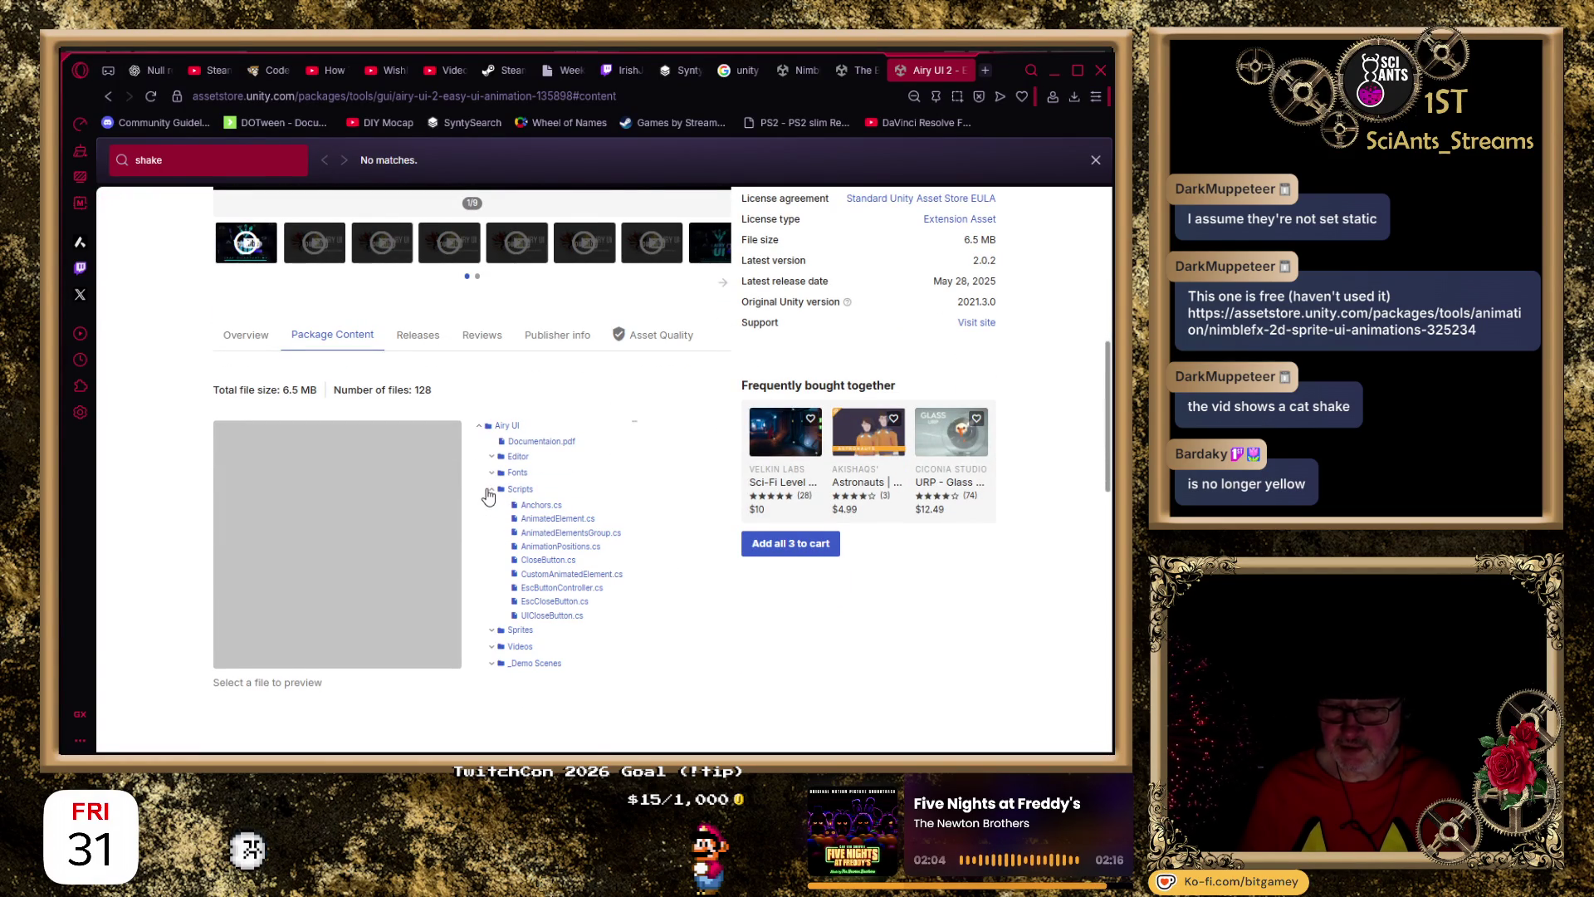
scroll(484, 495, "up", 2)
scroll(867, 251, "up", 3)
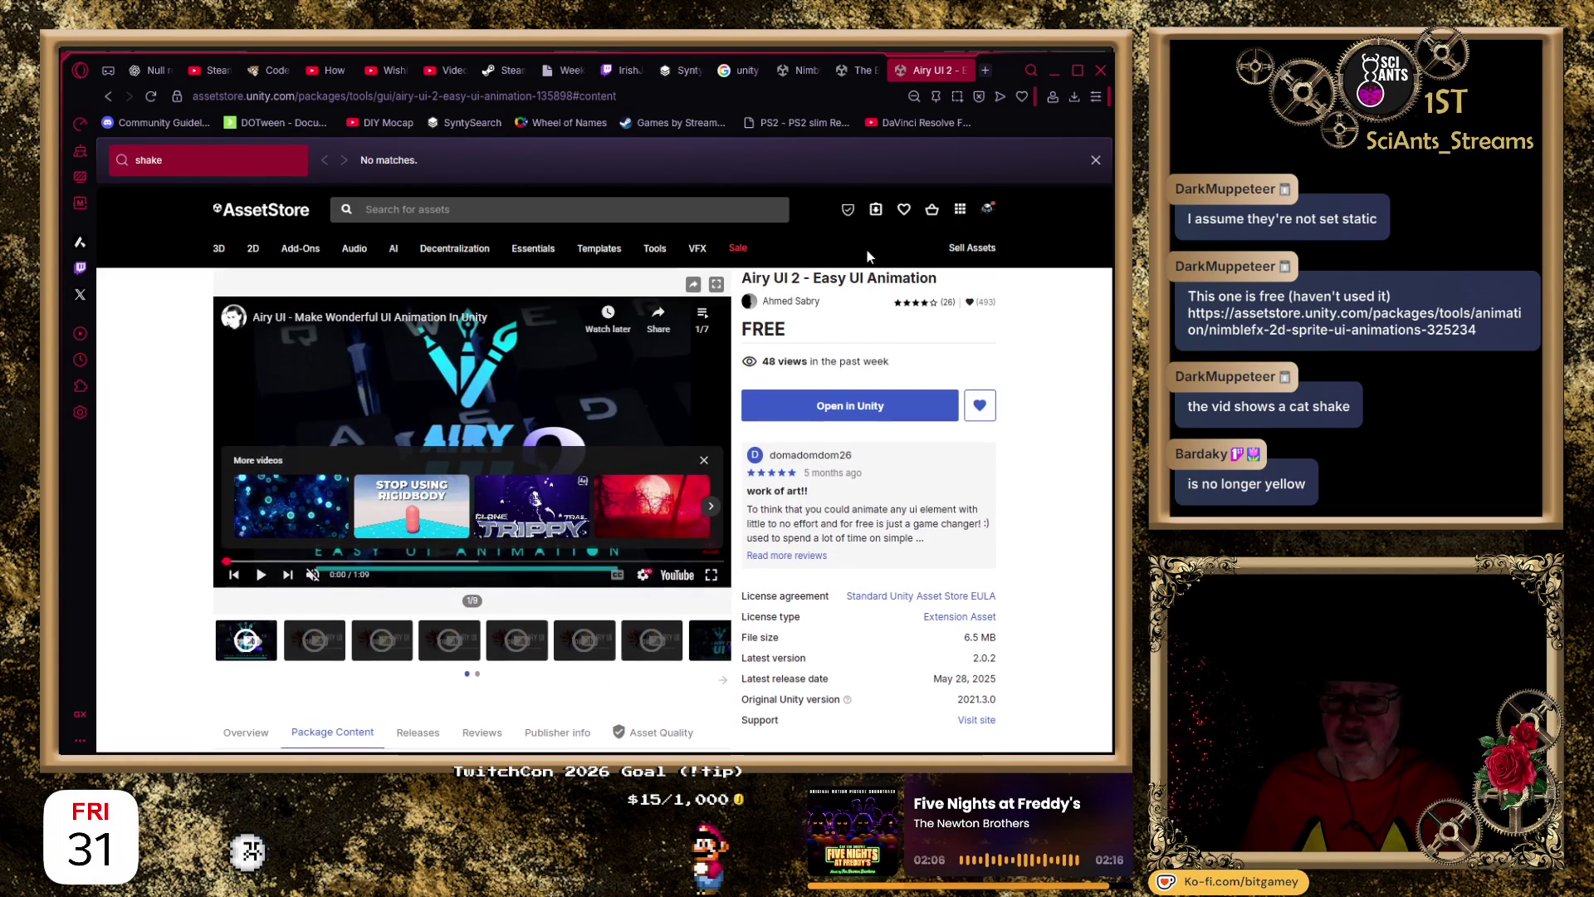
Close the Airy UI 2 asset page and its search results.
left_click(961, 70)
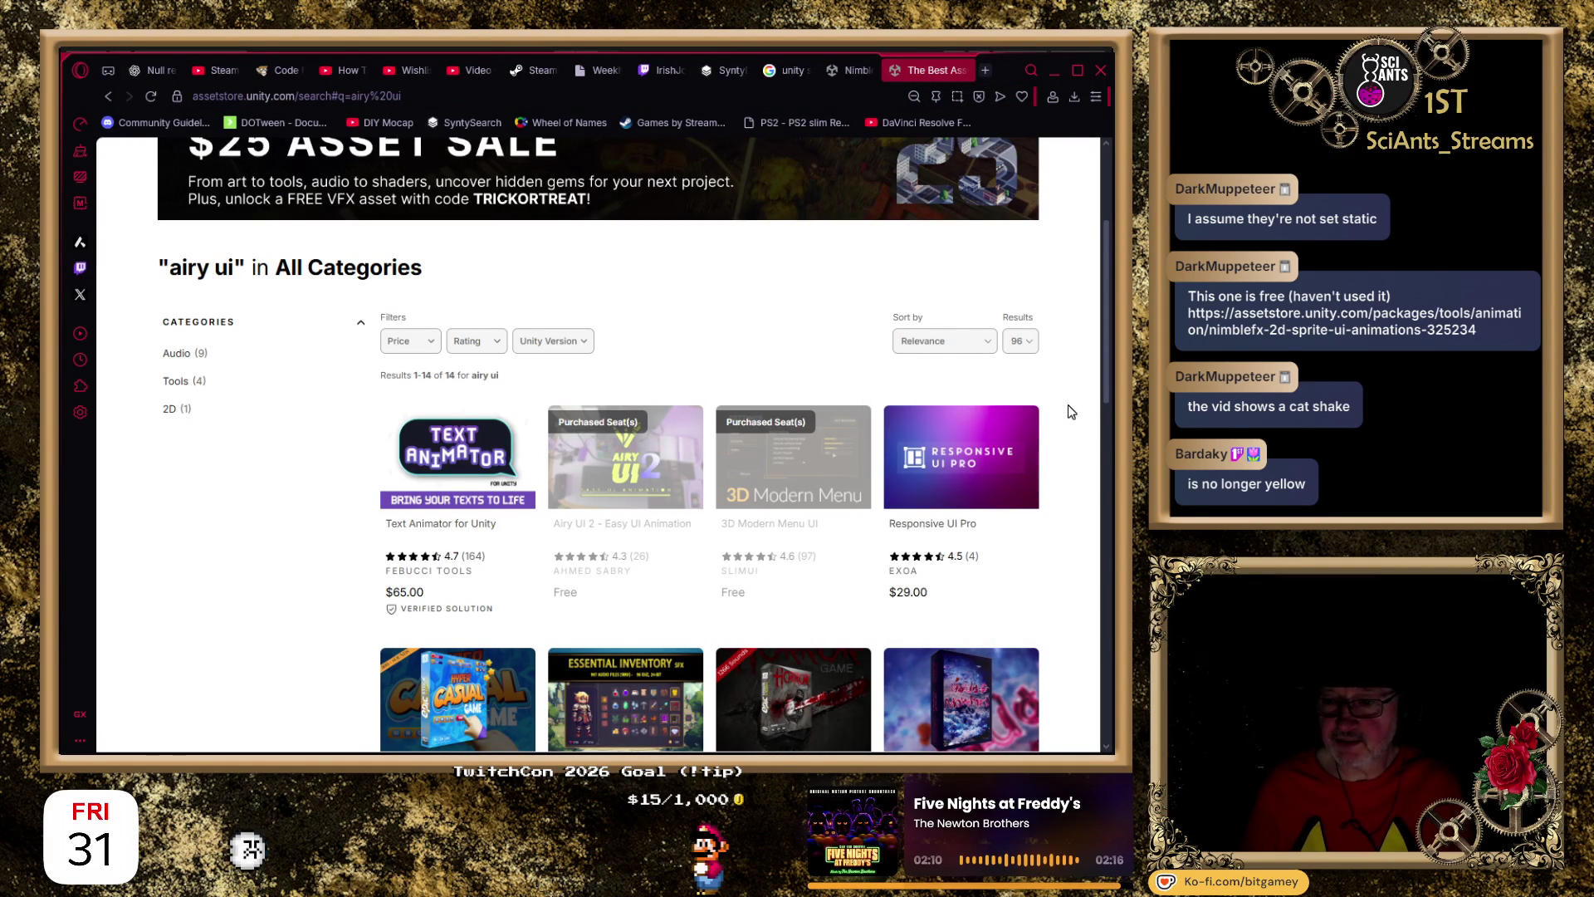
scroll(1071, 412, "down", 3)
key("ctrl+w")
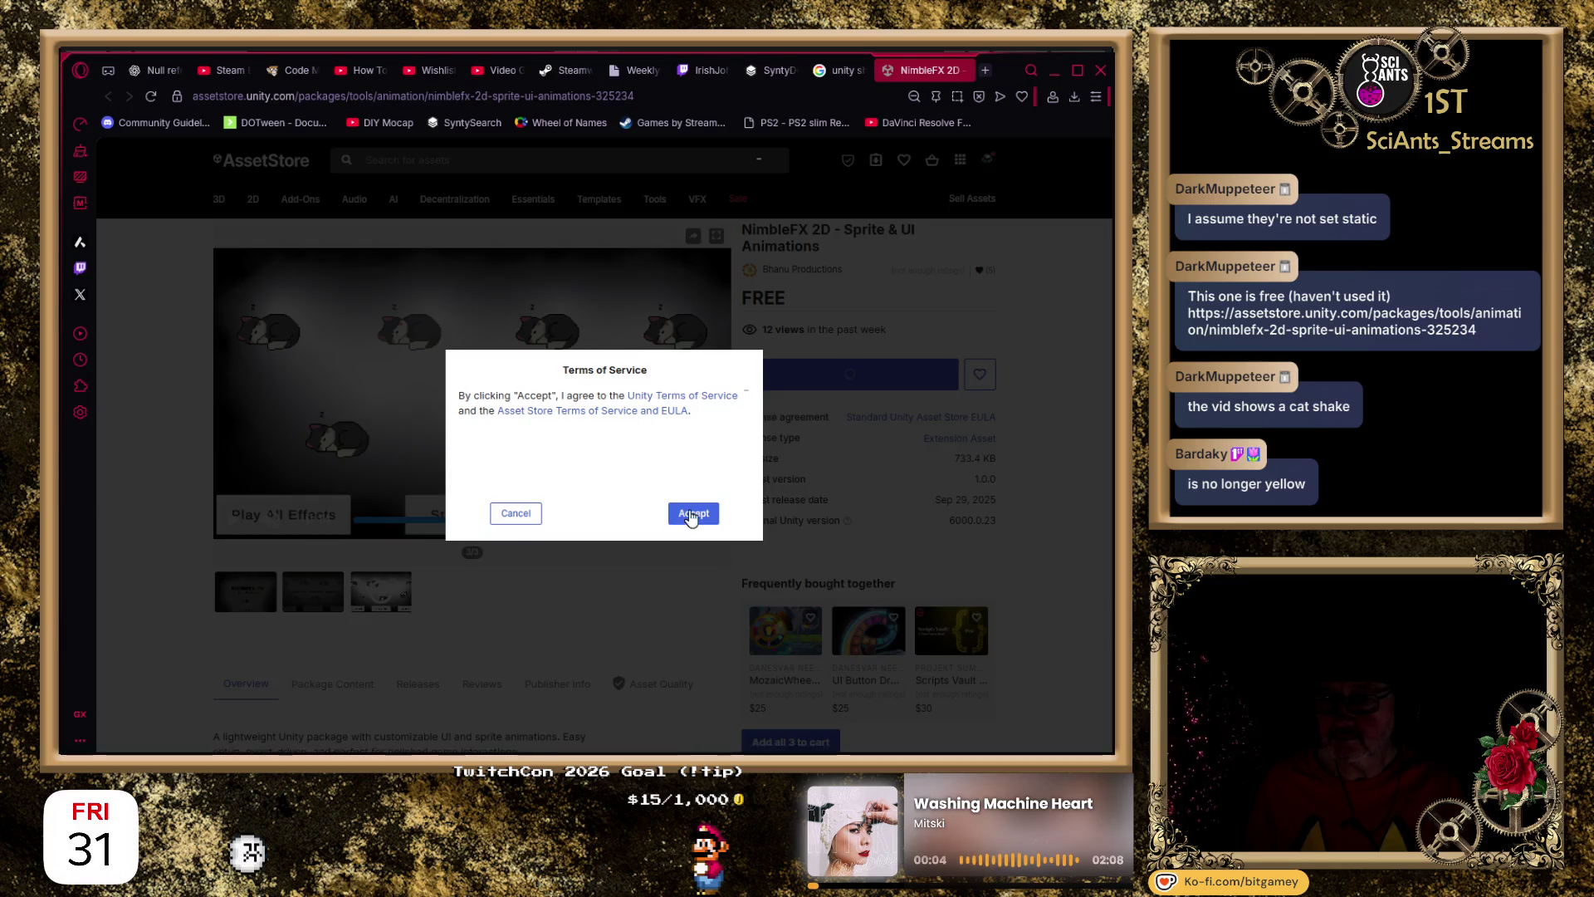
left_click(694, 515)
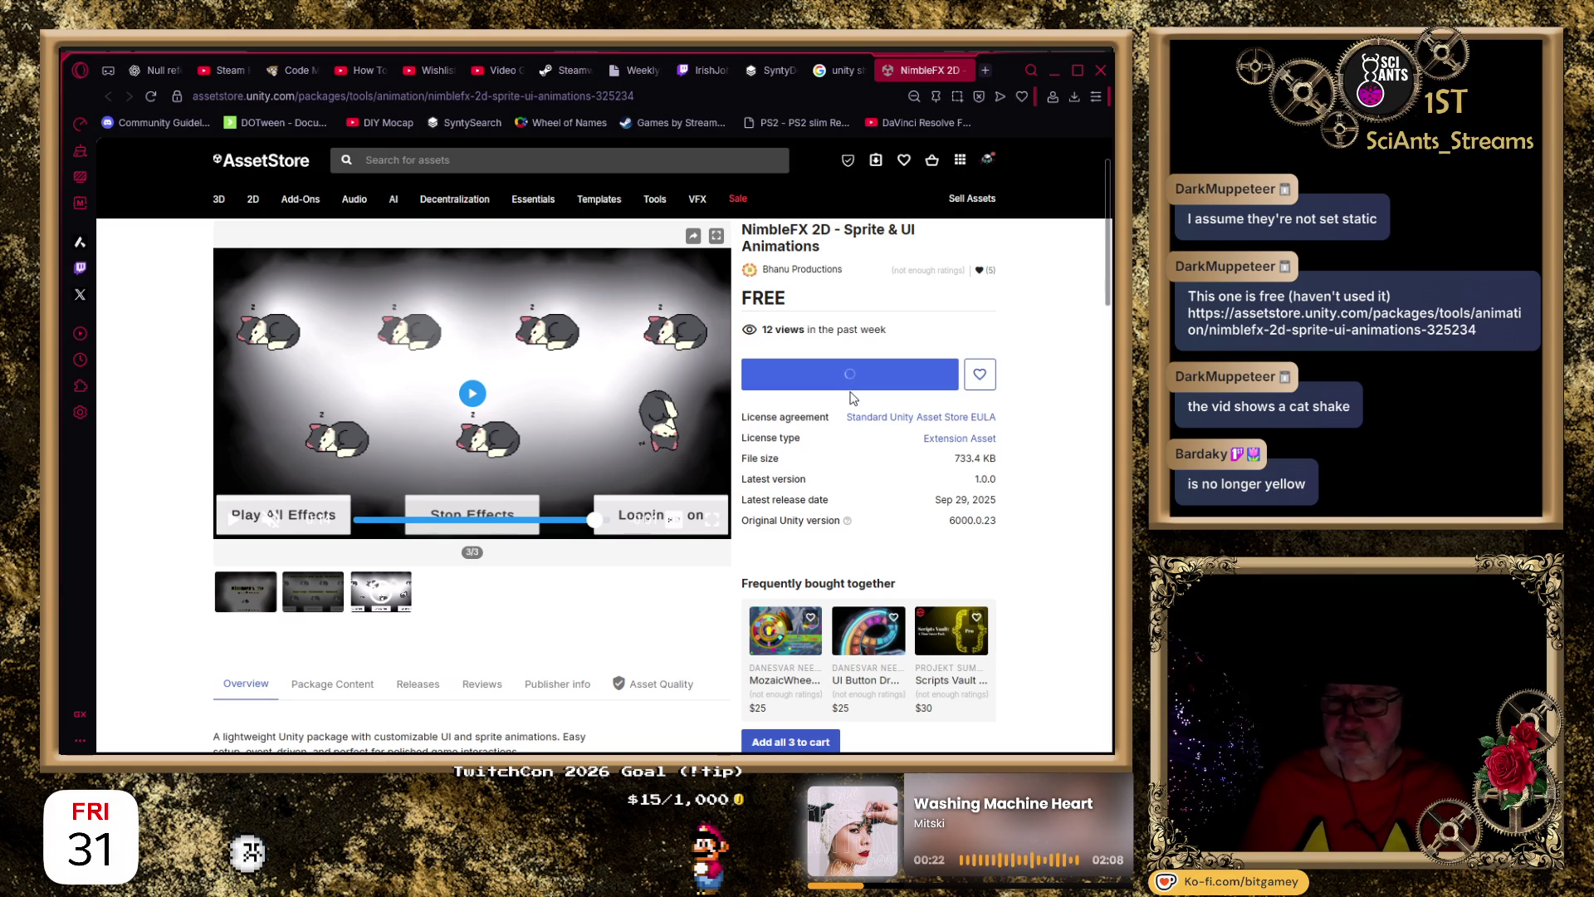
Add NimbleFX 2D - Sprite & UI Animations to My Assets, accept the terms, and open it in Unity.
left_click(150, 97)
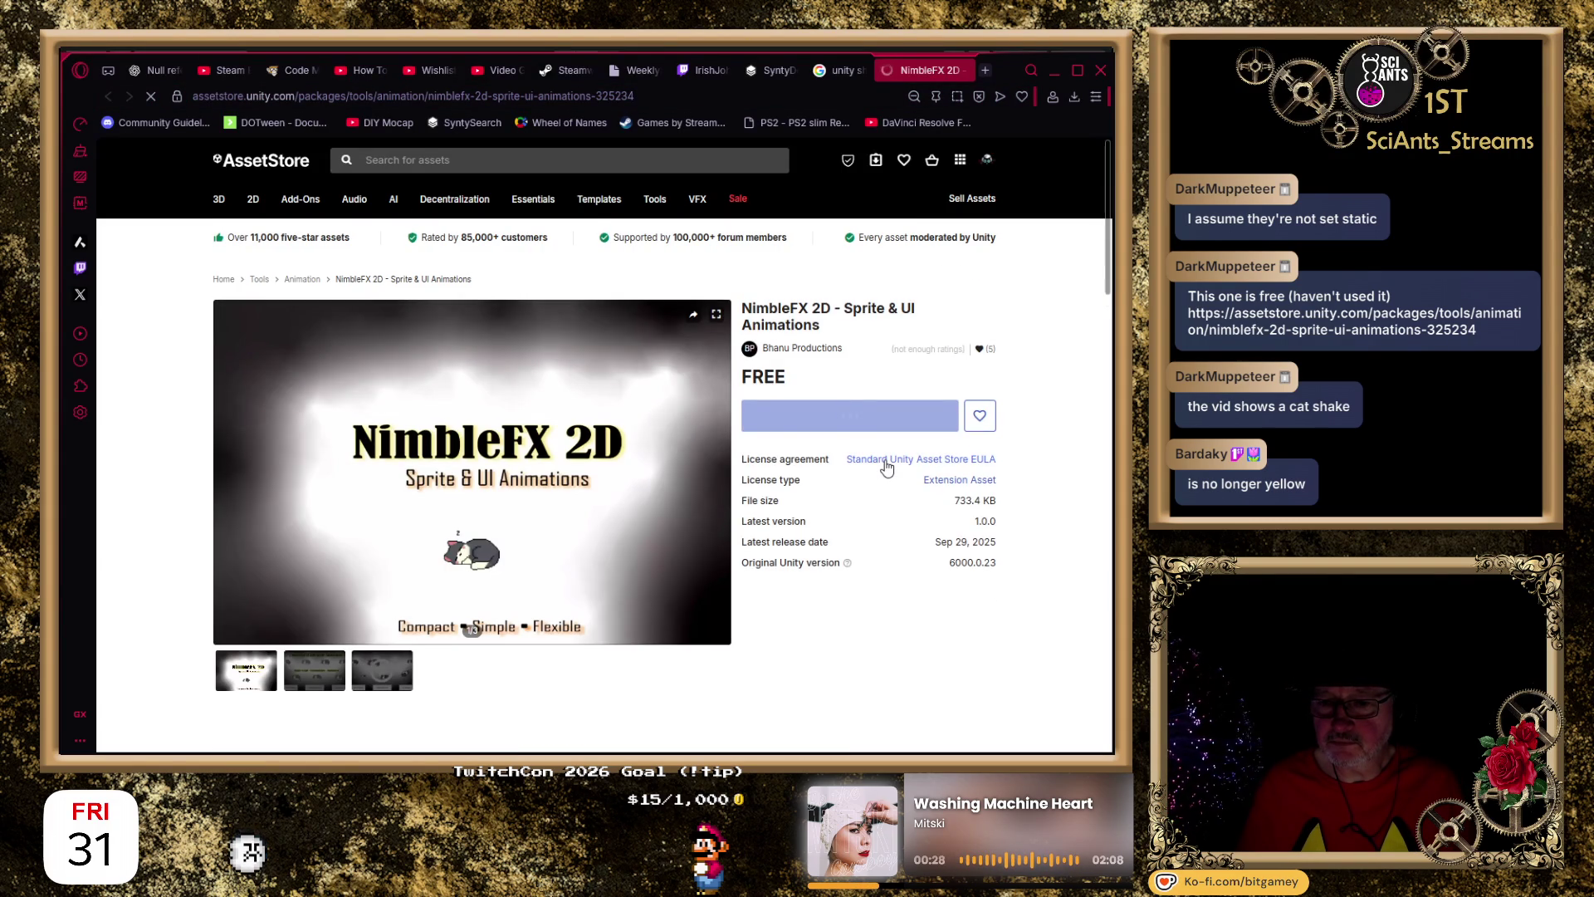
left_click(850, 449)
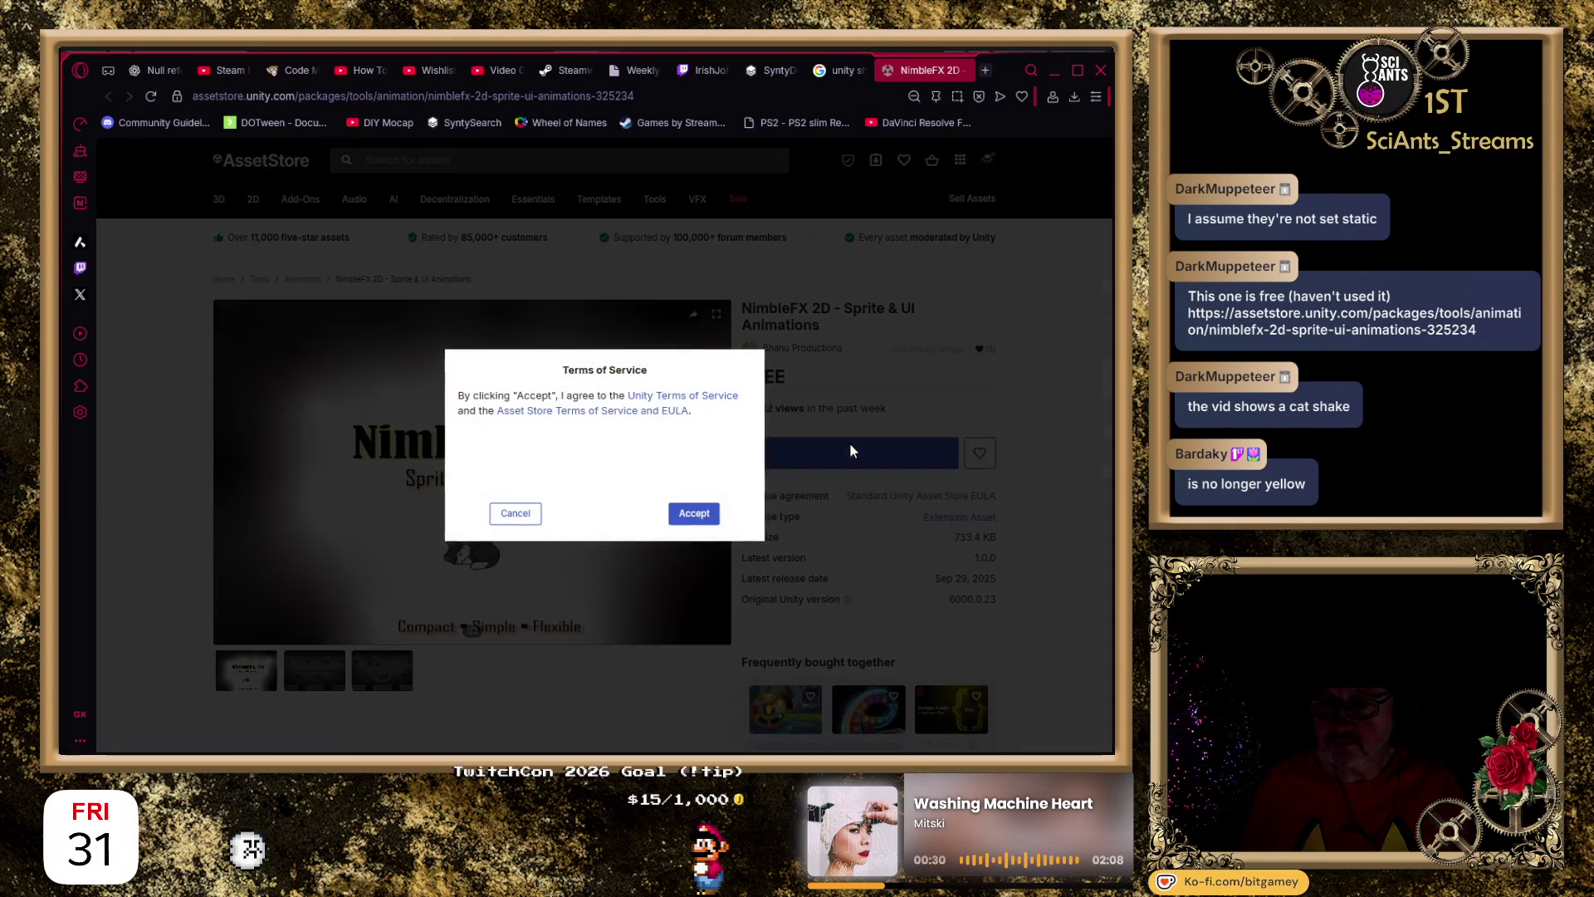
left_click(694, 513)
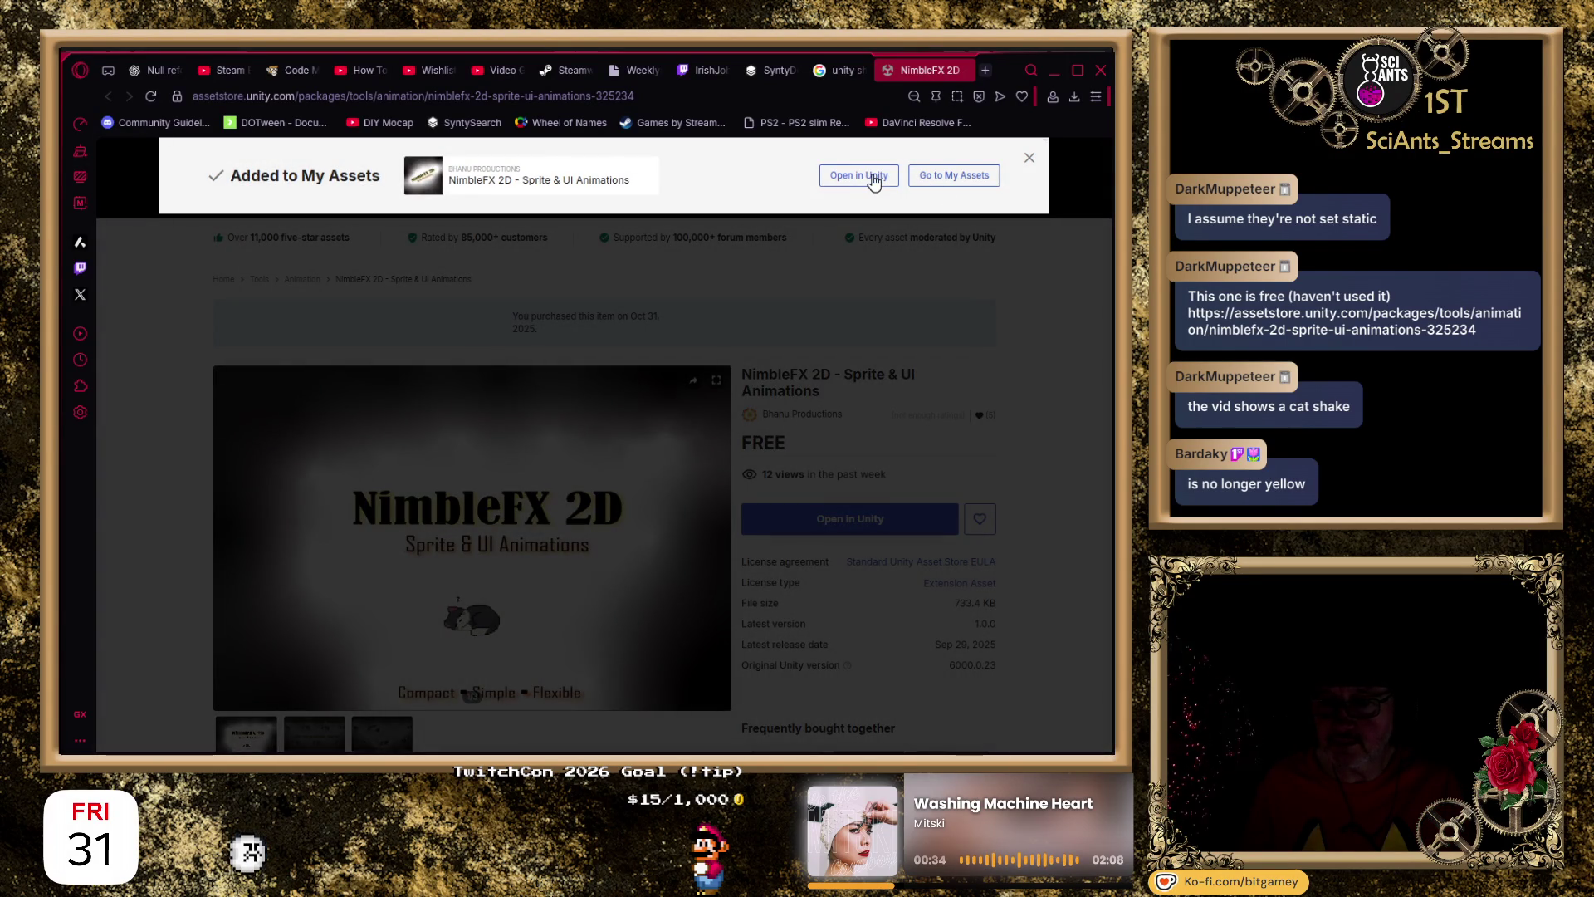
left_click(858, 178)
key("ctrl+w")
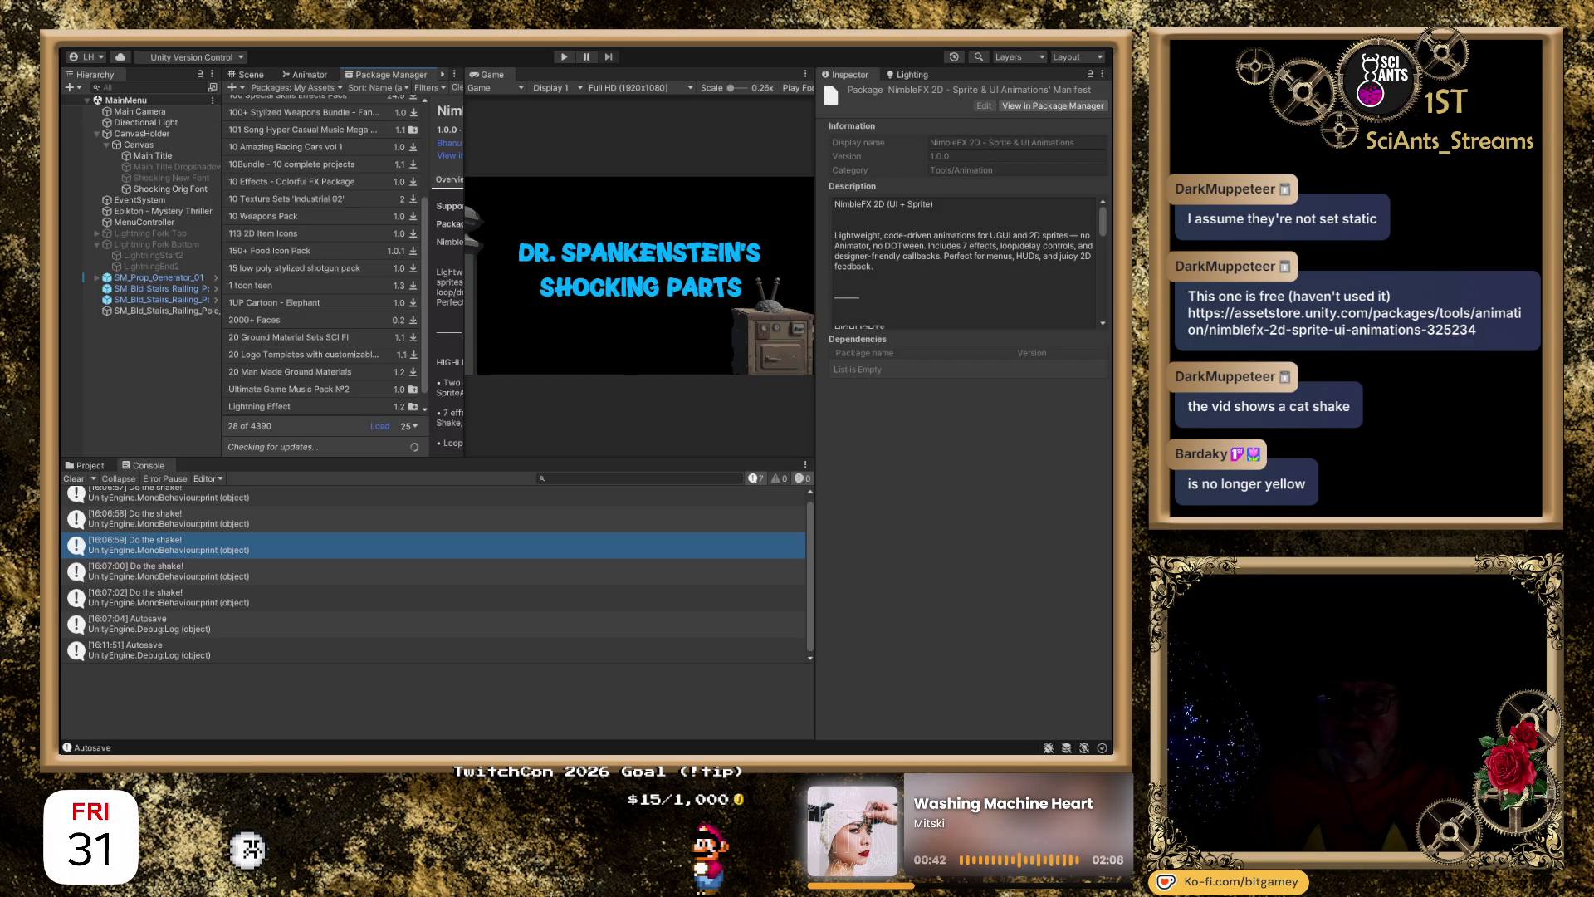
Widen the Package Manager details pane and download NimbleFX 2D 1.0.0.
mouse_move(541, 144)
left_mouse_down()
mouse_move(665, 135)
mouse_move(649, 134)
left_mouse_up()
left_click(637, 111)
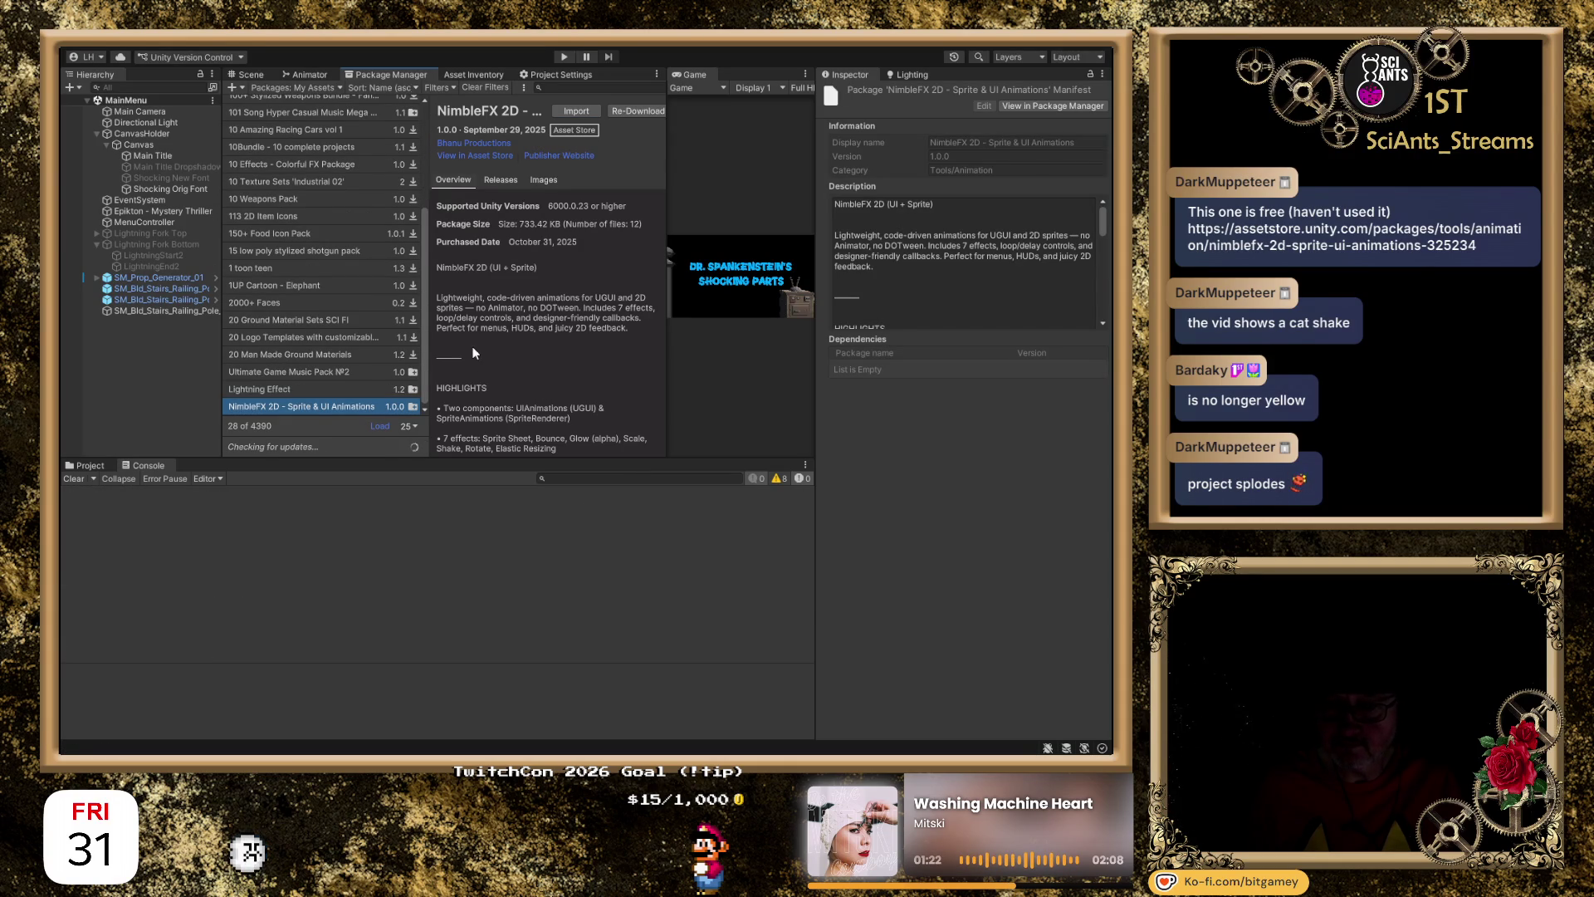
Show the Project assets and collapse the BG_Environment and BG_Audio folders.
left_click(90, 467)
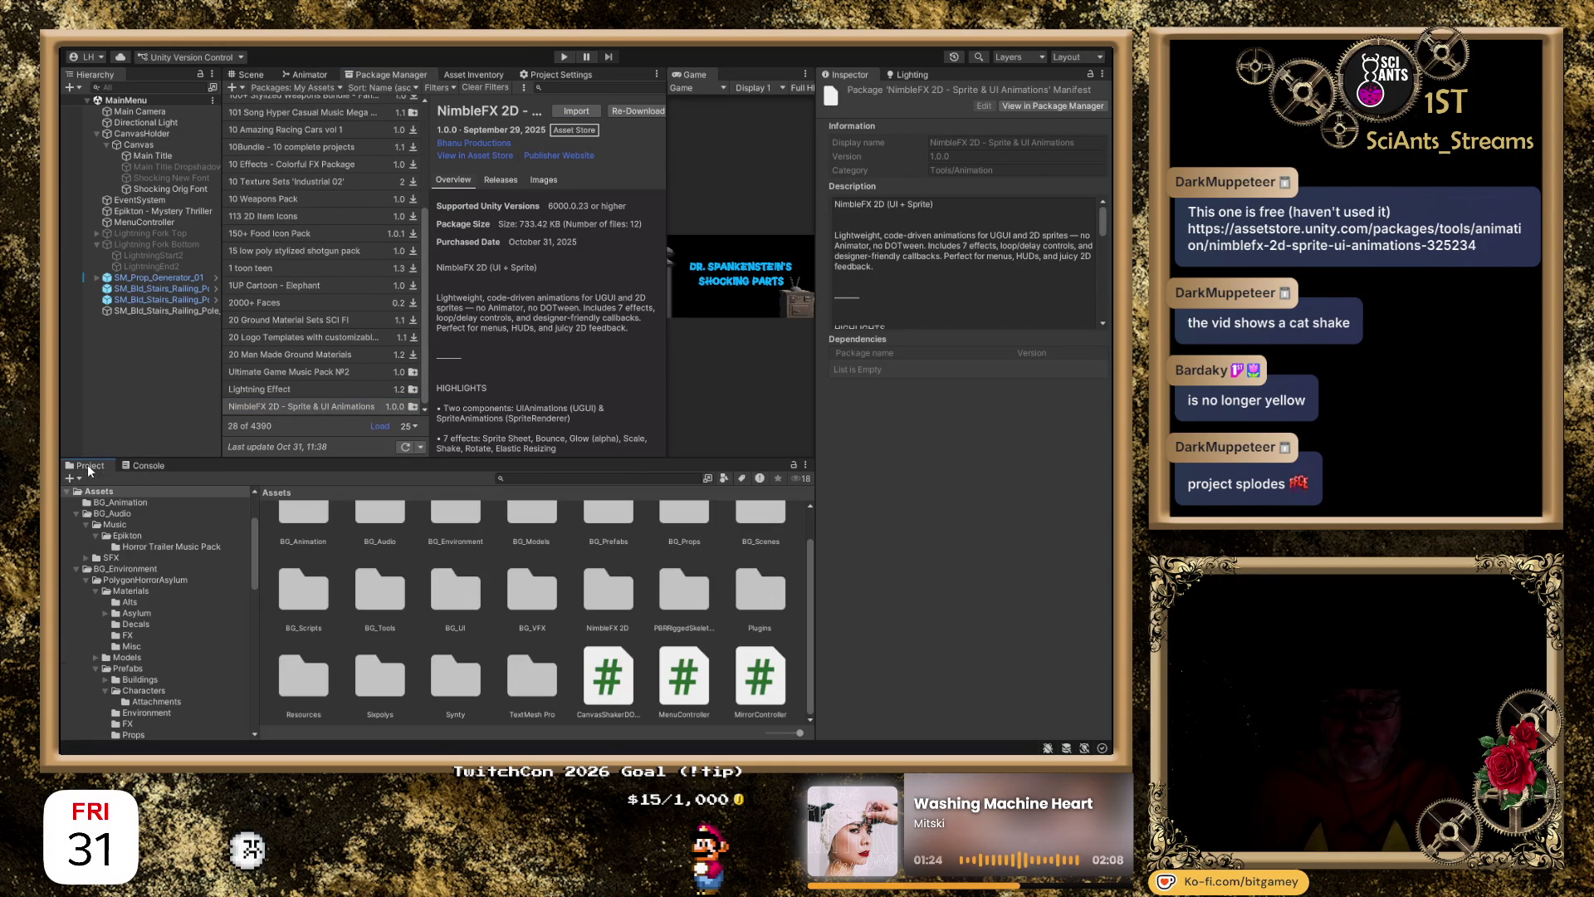
left_click(75, 568)
scroll(78, 537, "up", 2)
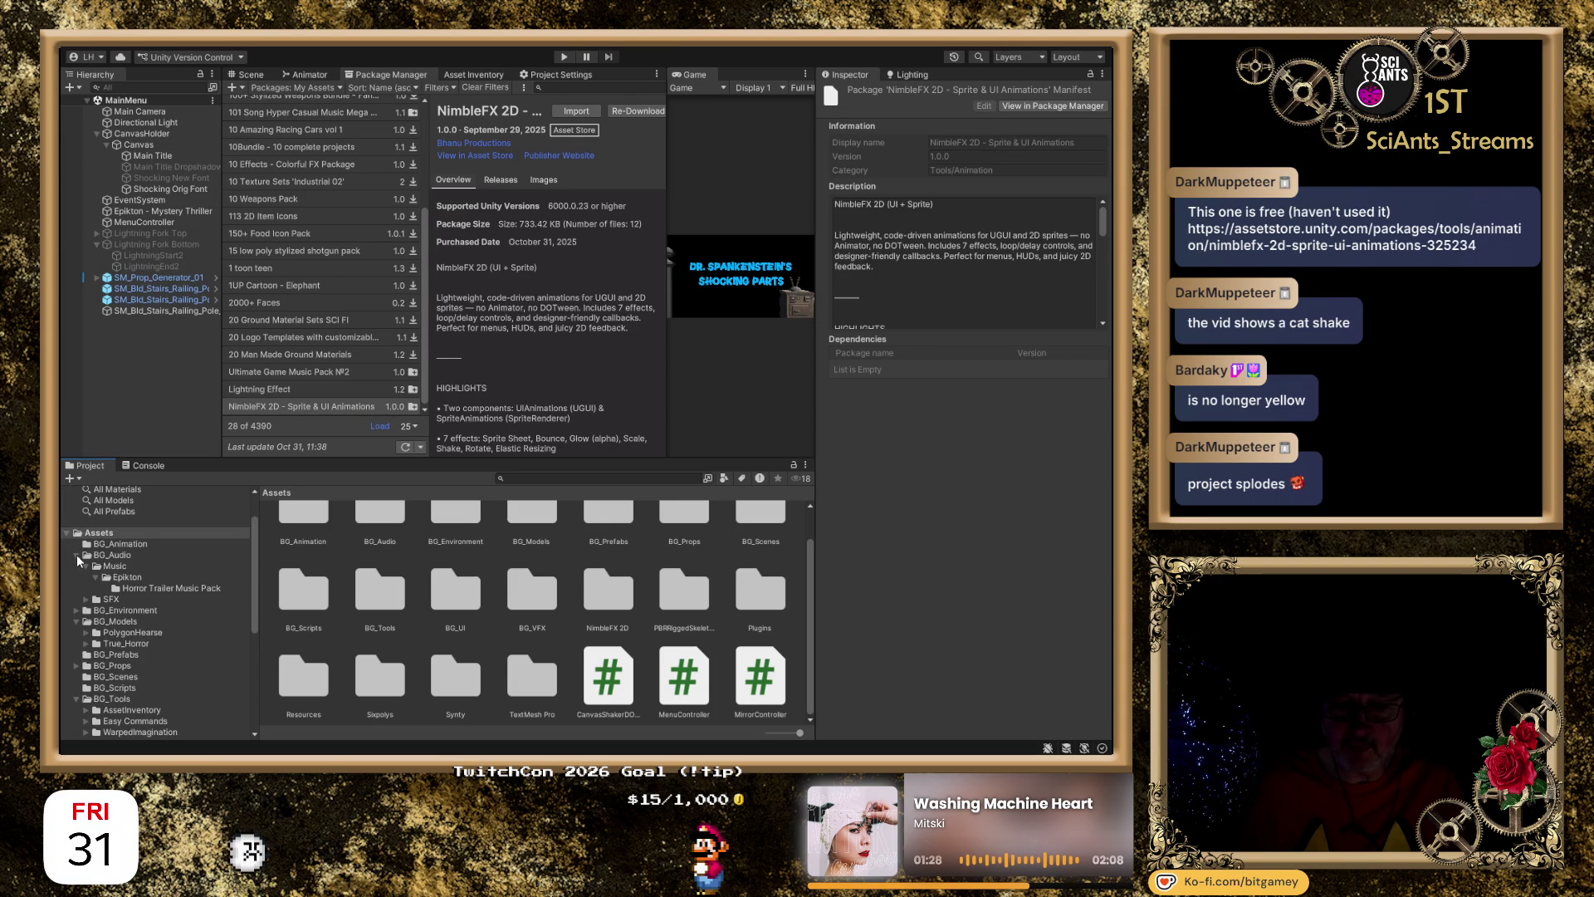
left_click(76, 554)
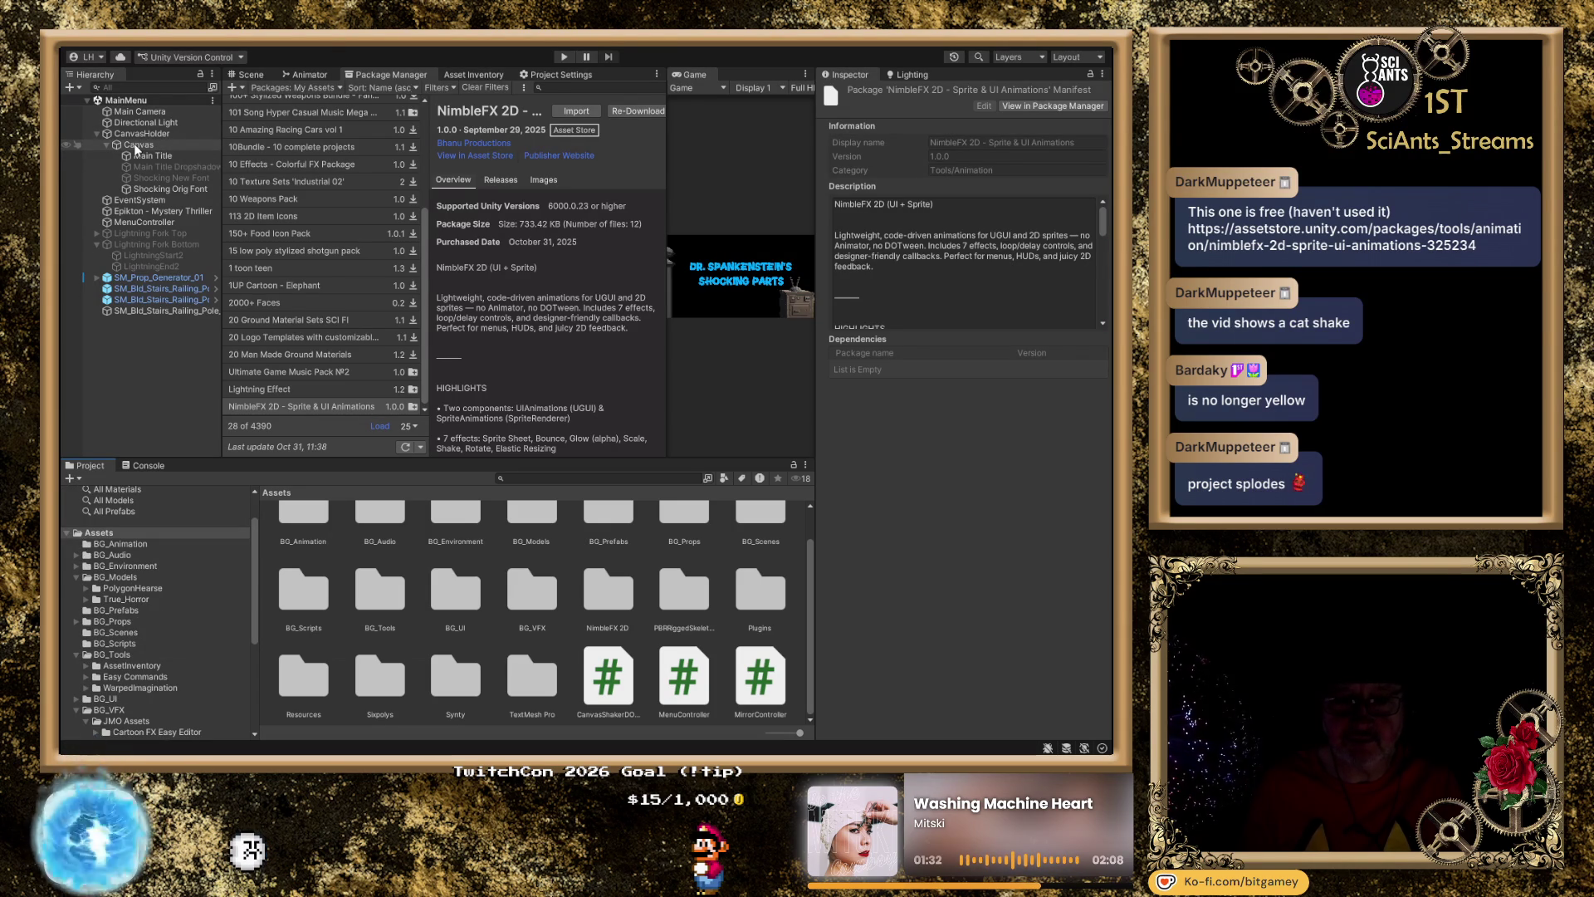
Move Canvas directly under MainMenu and delete the empty CanvasHolder.
left_click(136, 147)
left_click_drag(136, 146, 133, 128)
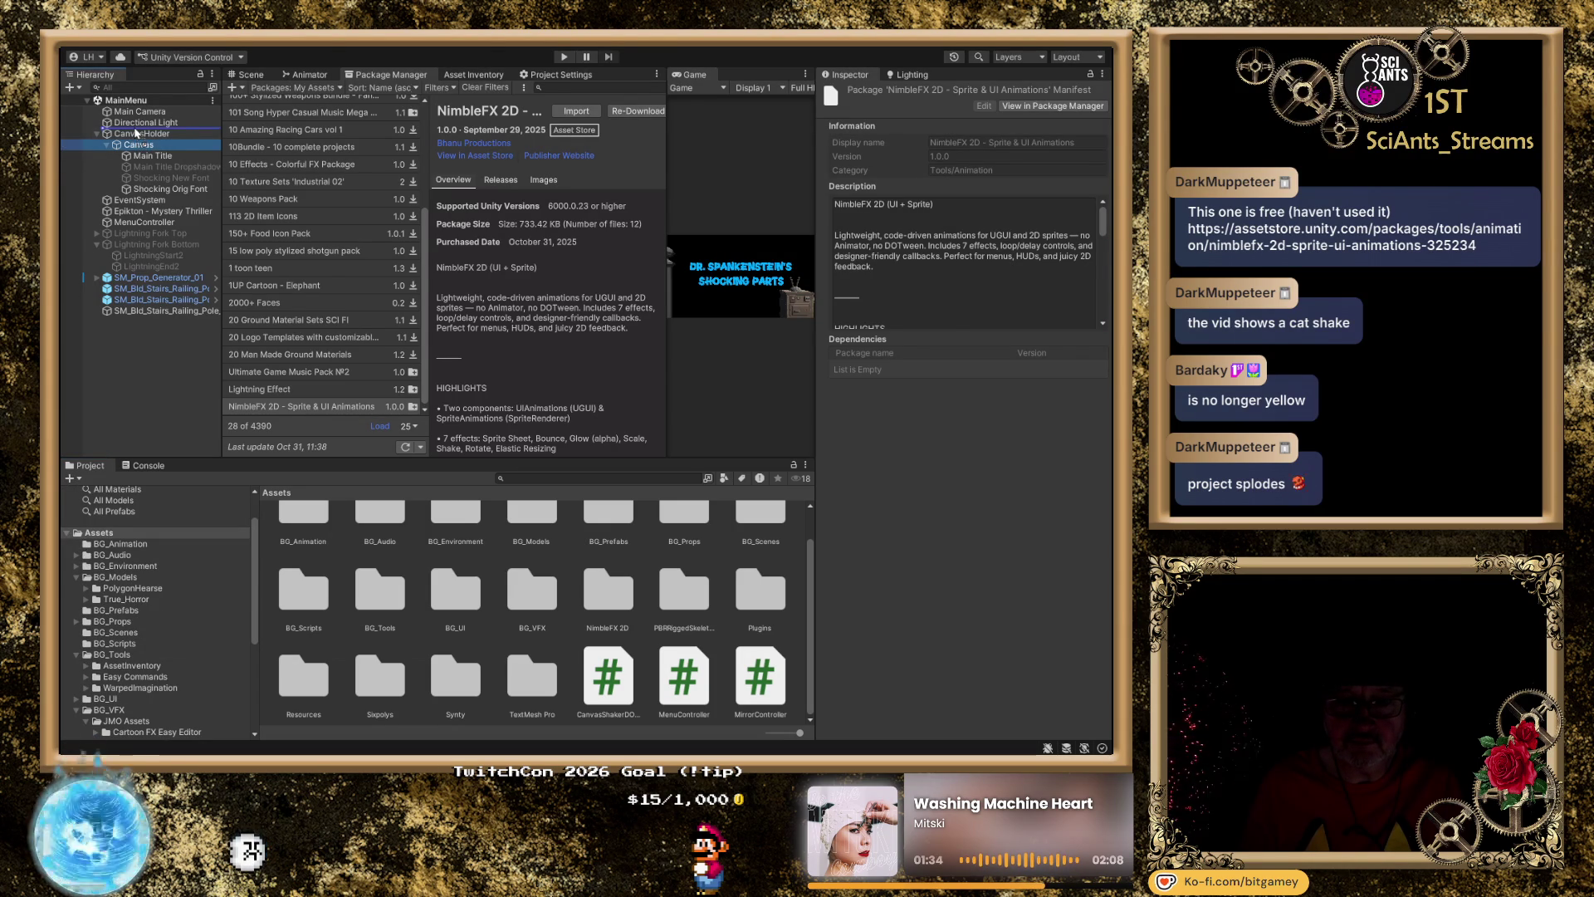
left_click(150, 190)
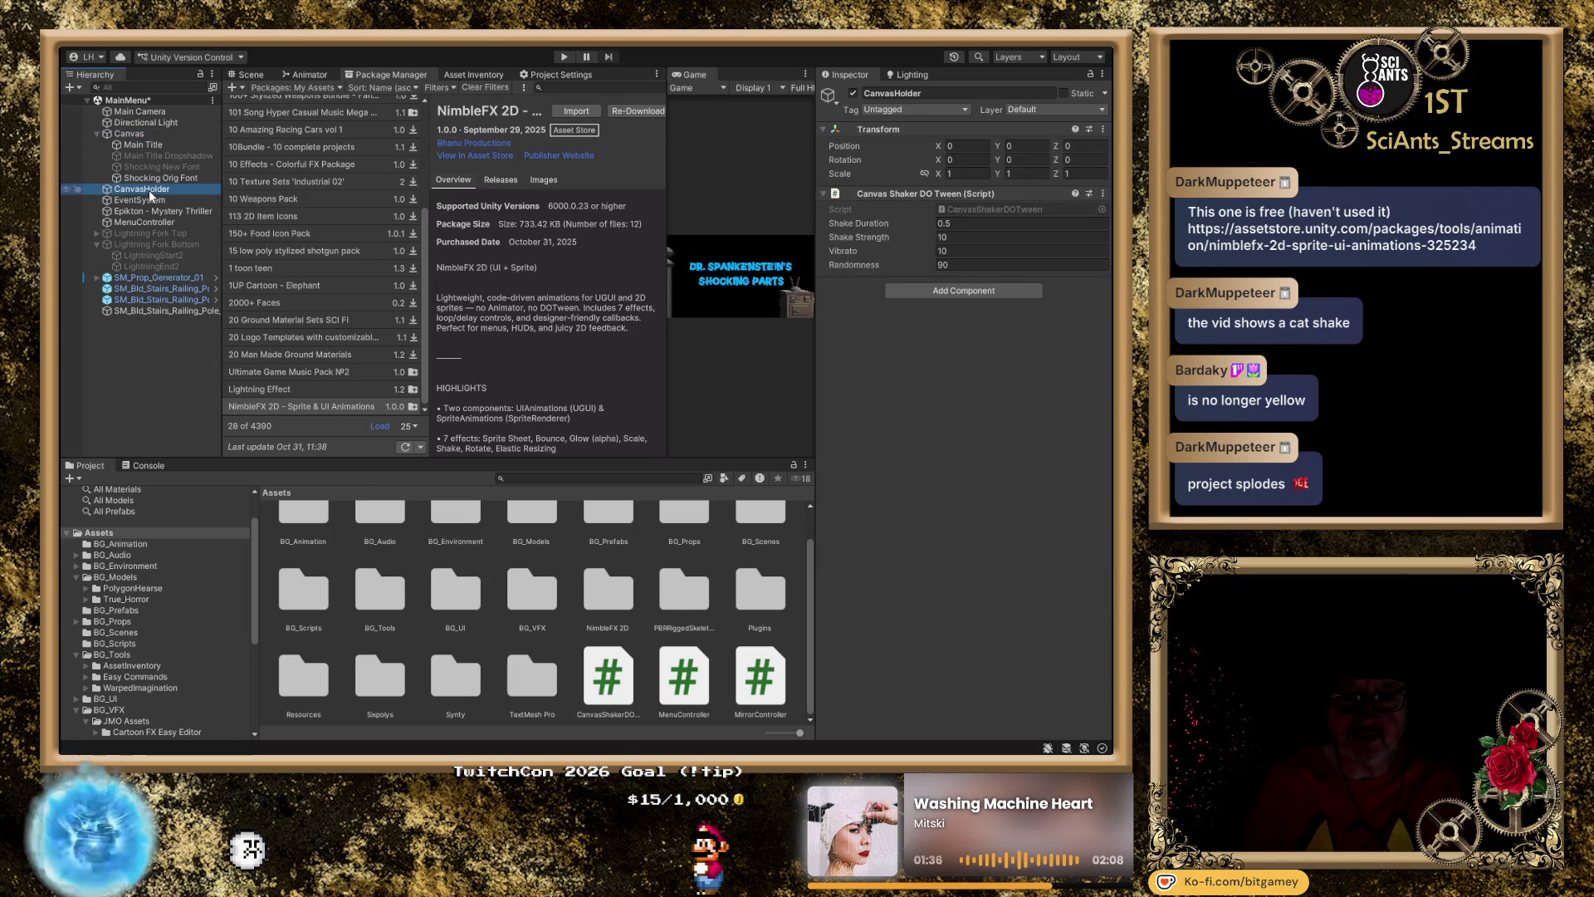
key("Delete")
left_click(142, 134)
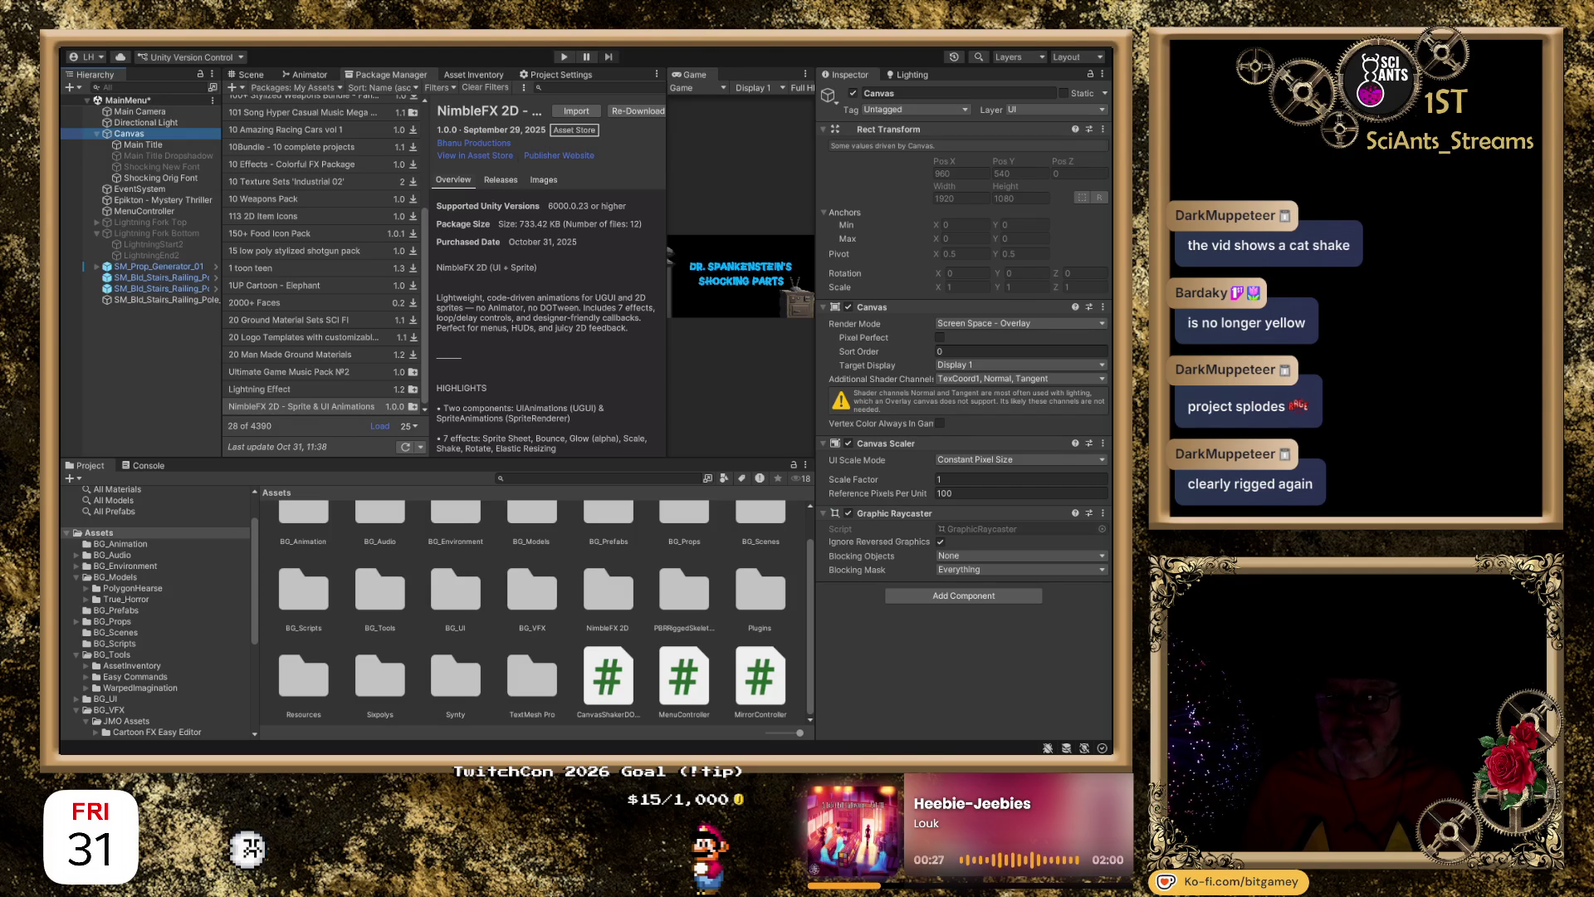
Open the Assets/NimbleFX 2D folder and view its README in the Inspector.
left_click(456, 485)
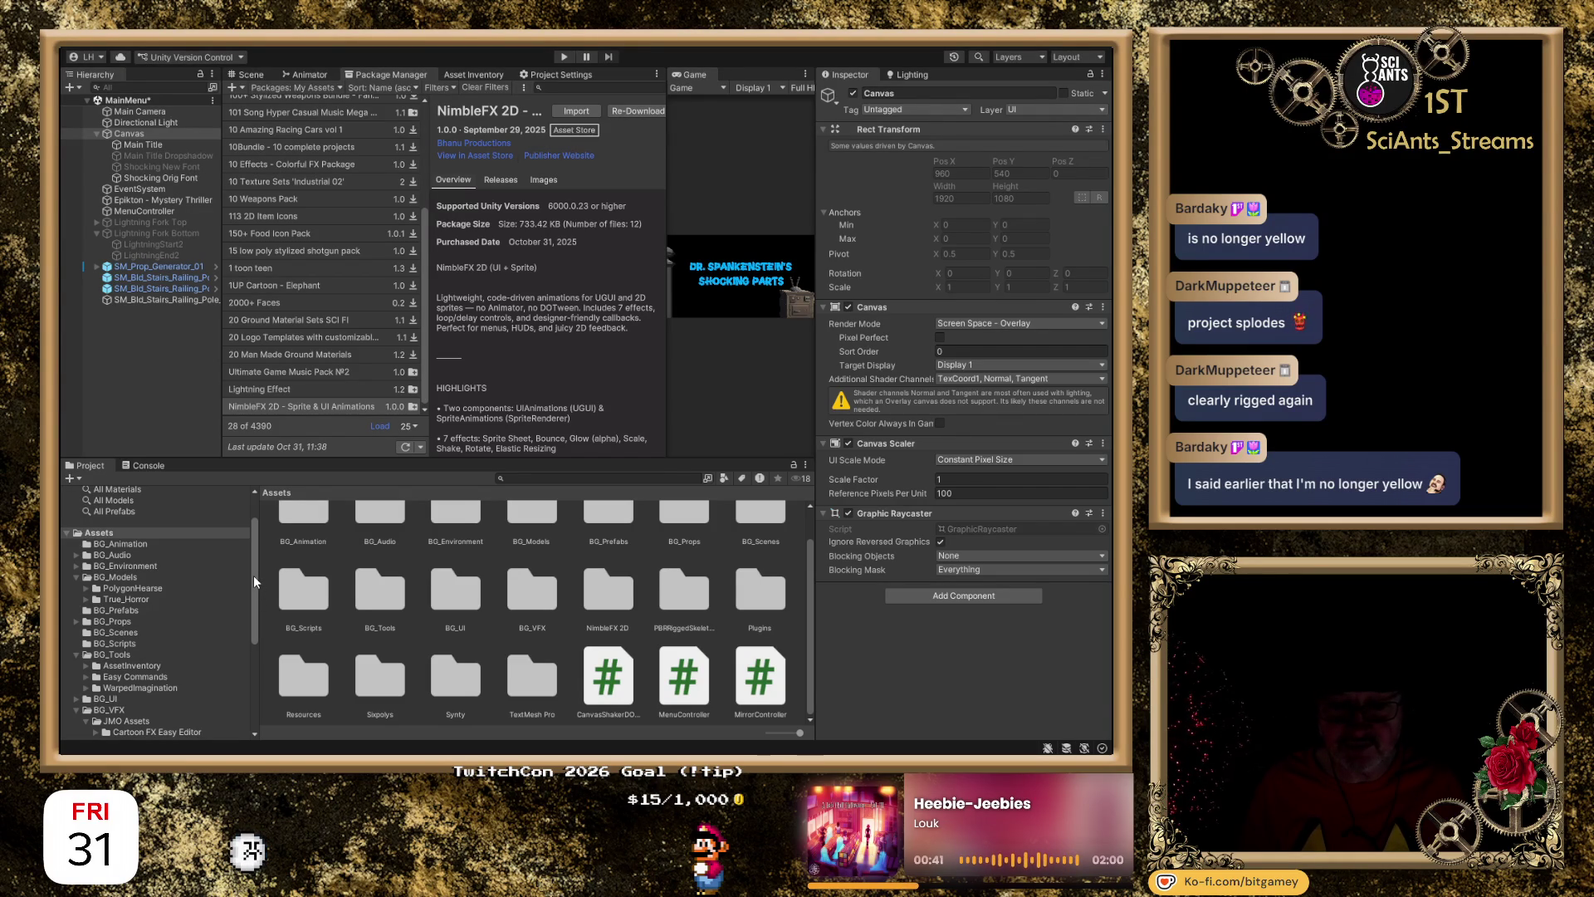
left_click_drag(252, 575, 239, 709)
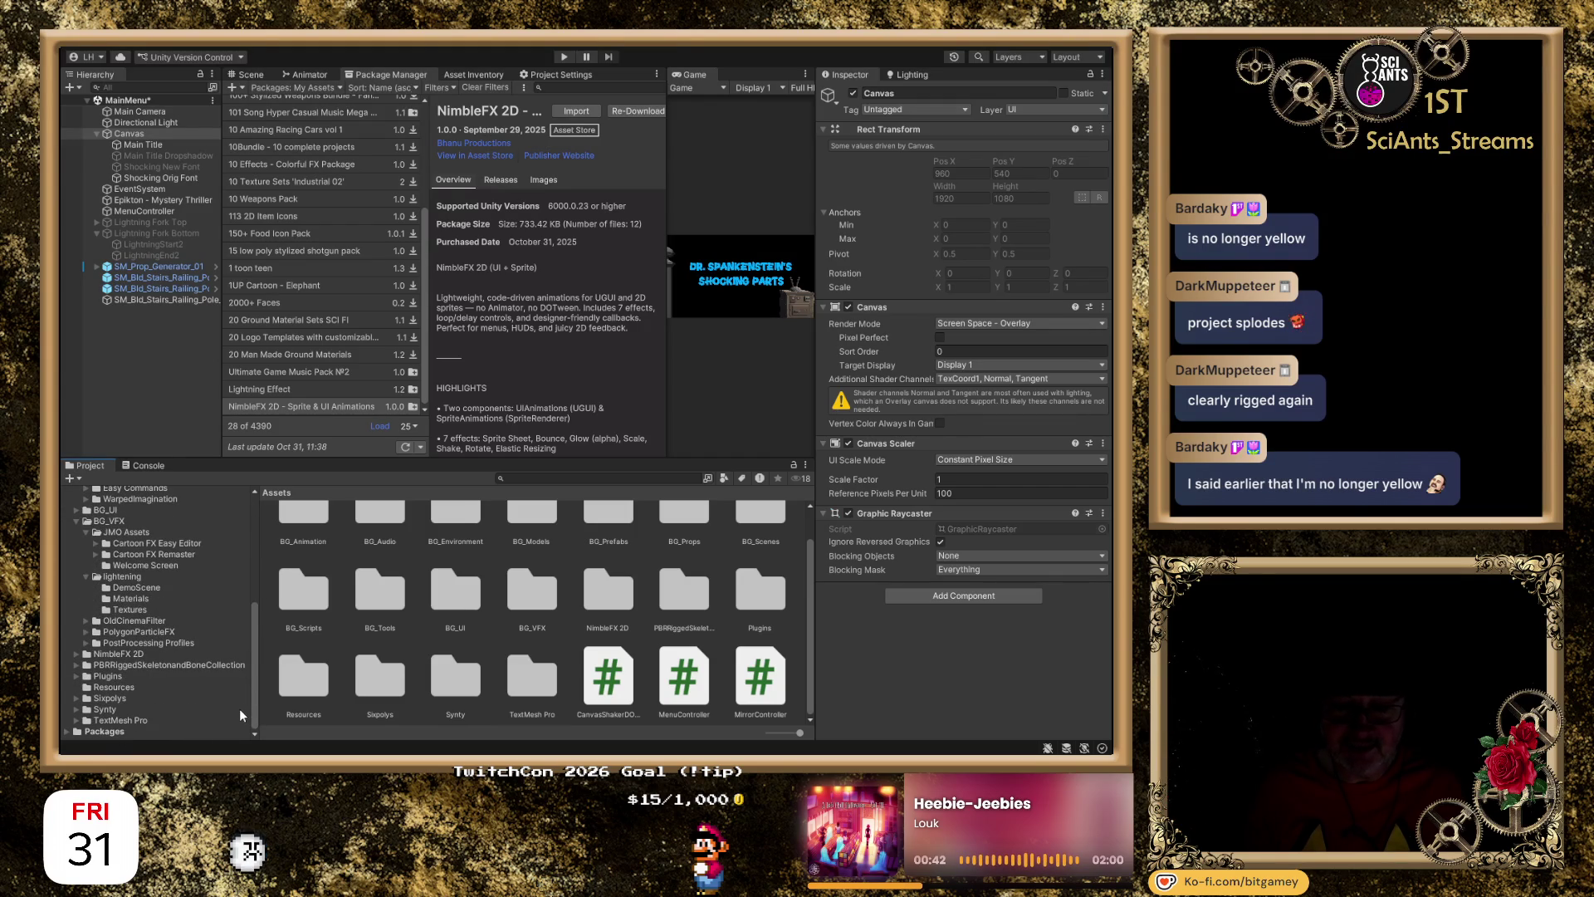
left_click(111, 656)
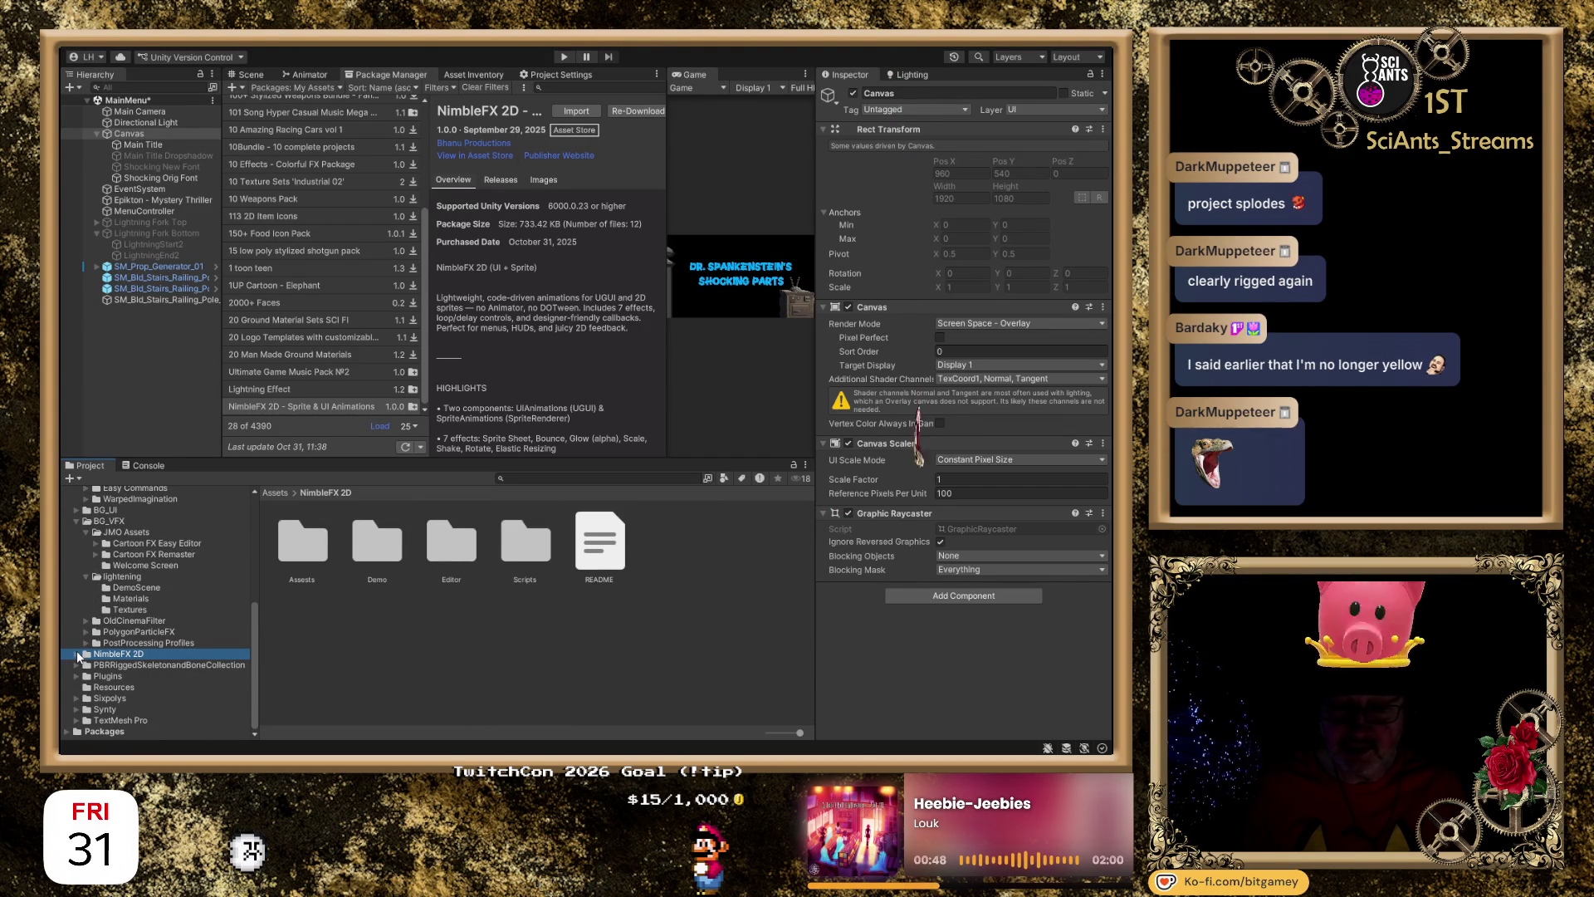
left_click(76, 654)
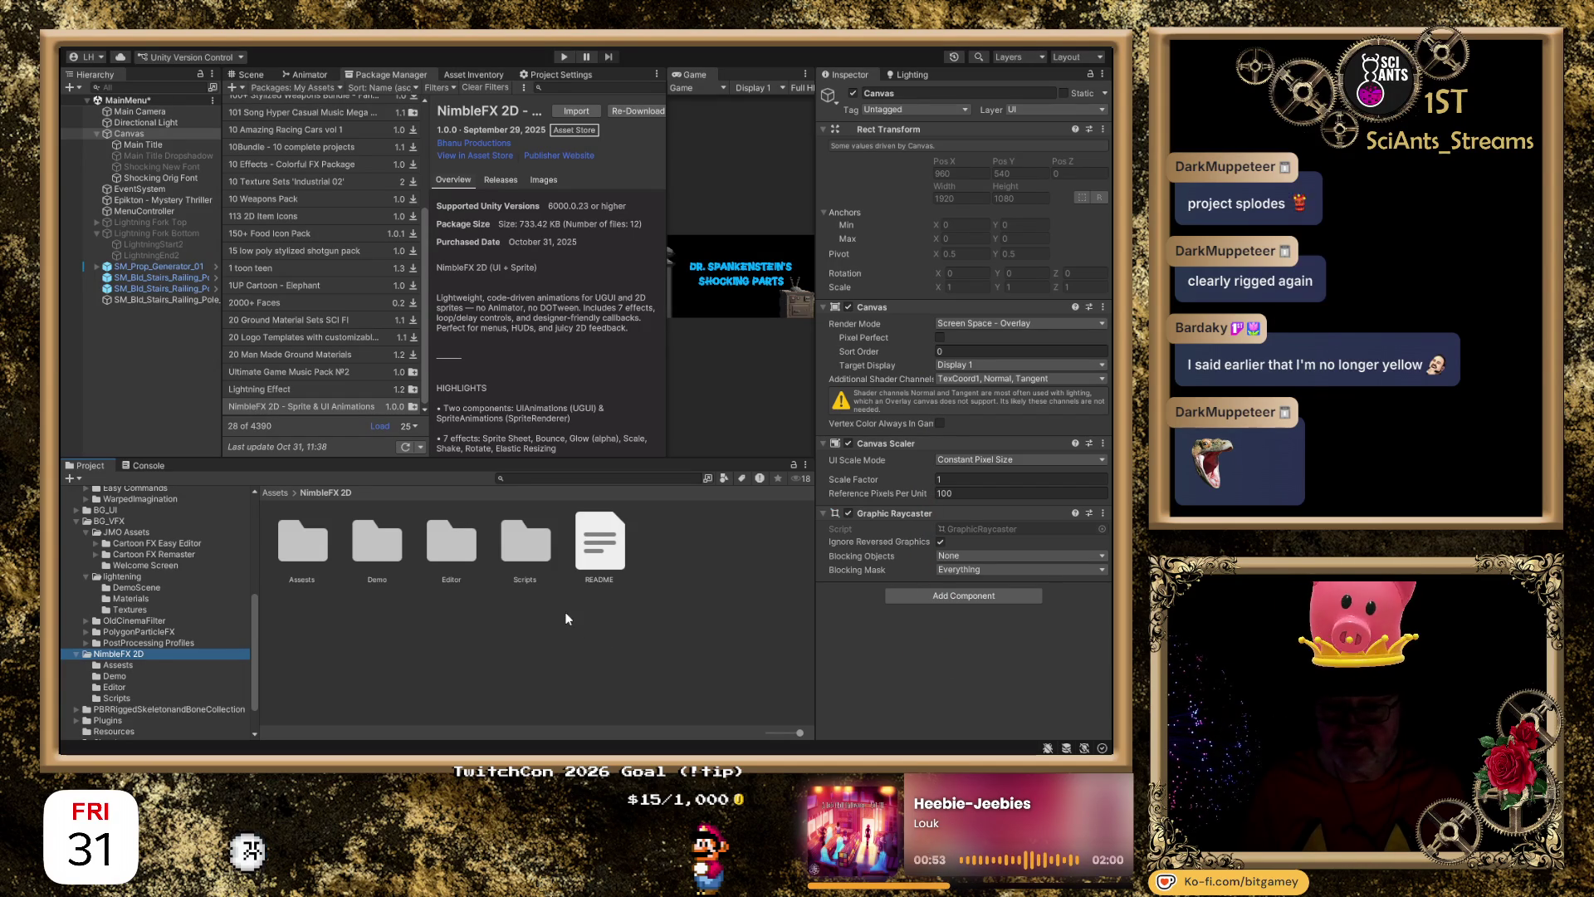
left_click(589, 545)
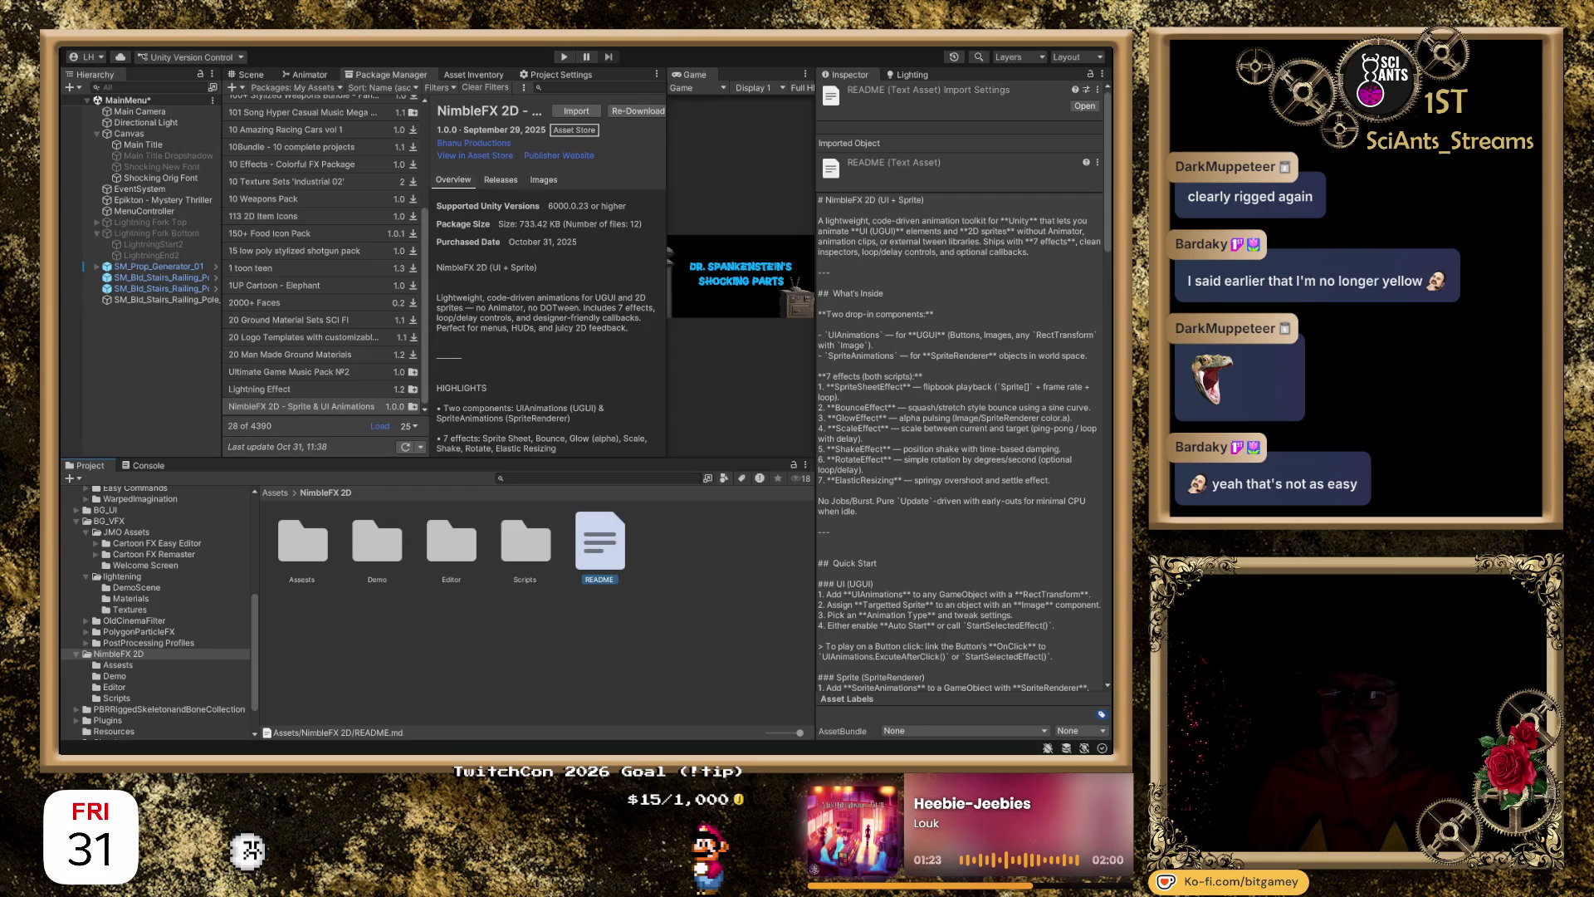
Scroll through the NimbleFX 2D README down to its Usage Examples.
left_click(1101, 208)
scroll(1100, 208, "down", 2)
scroll(1101, 207, "down", 4)
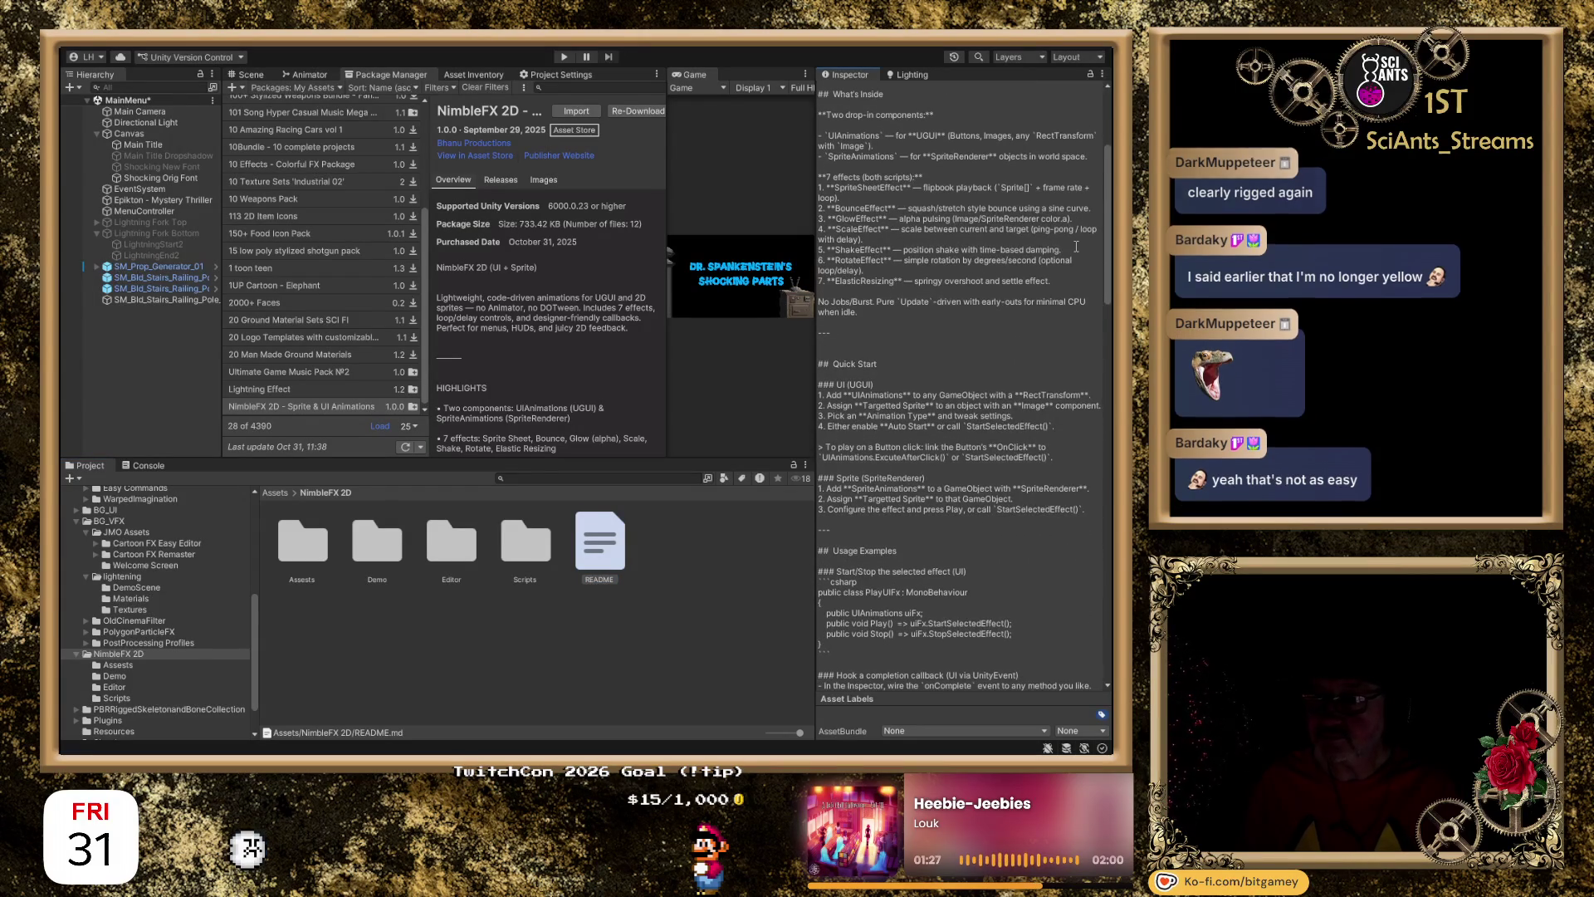
scroll(1076, 247, "down", 9)
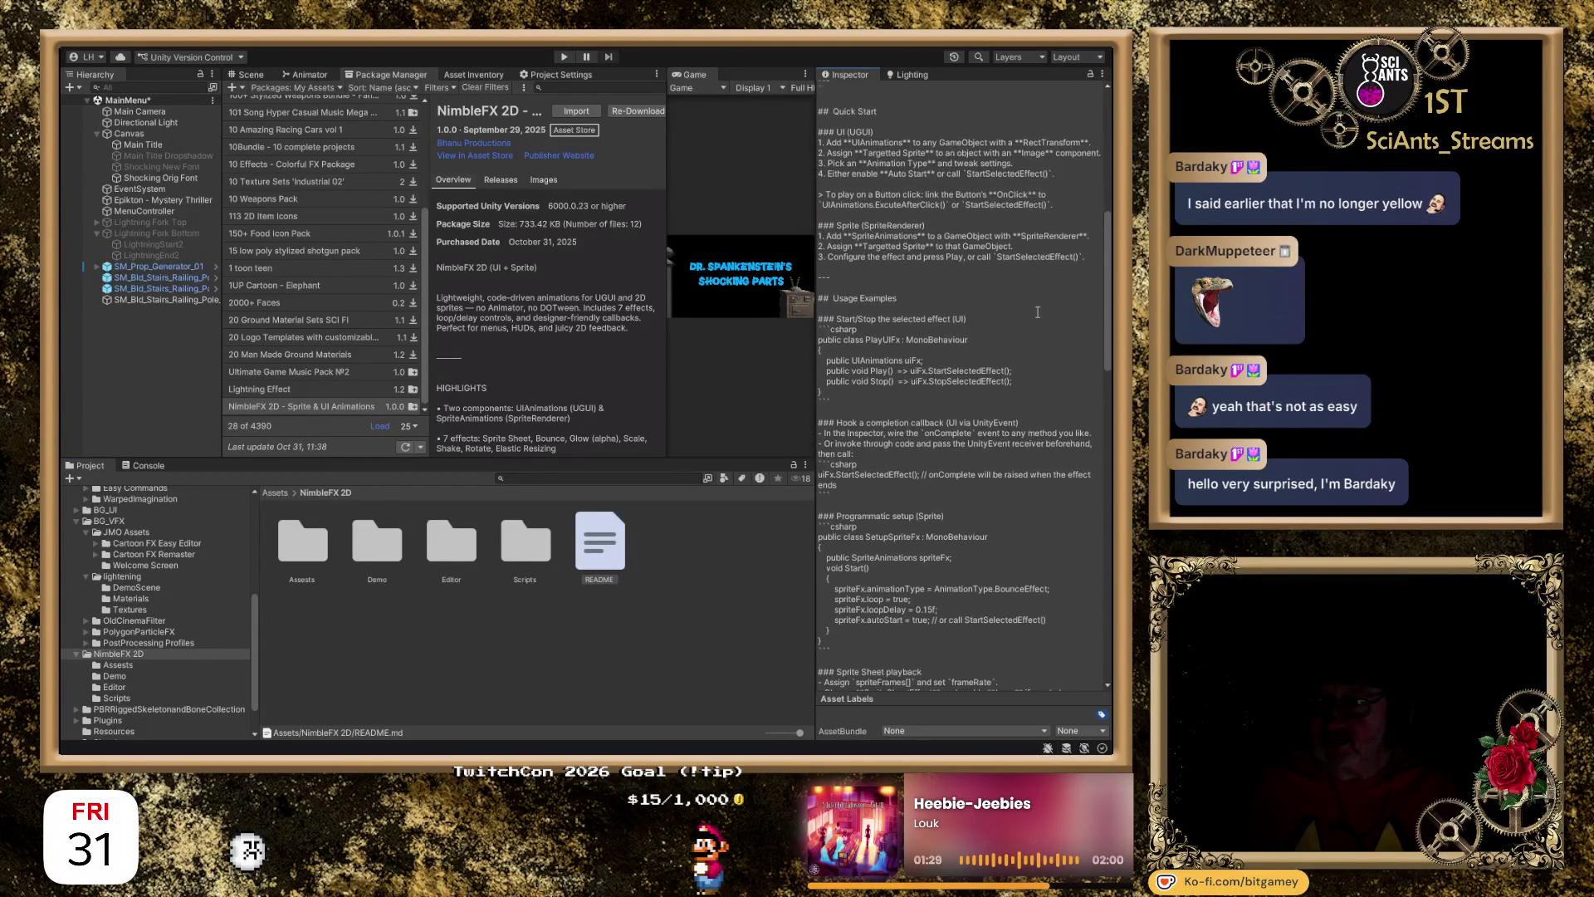
scroll(1029, 323, "down", 1)
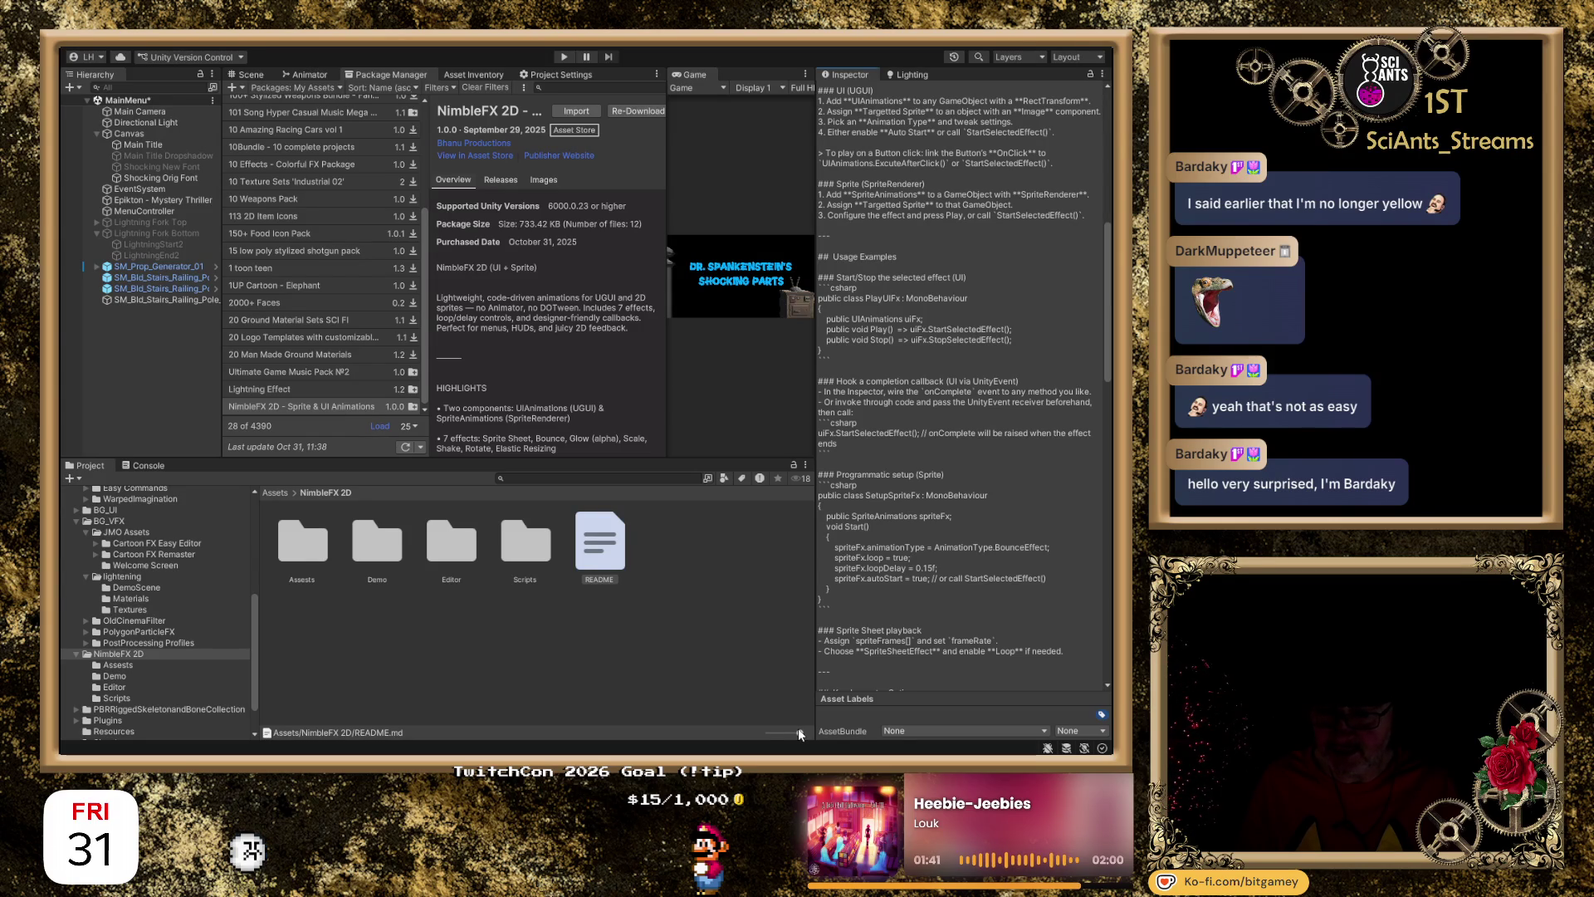
Switch the Project browser to list view, try dropping UIAnimations on Canvas, then return to NimbleFX 2D.
left_click_drag(799, 733, 748, 734)
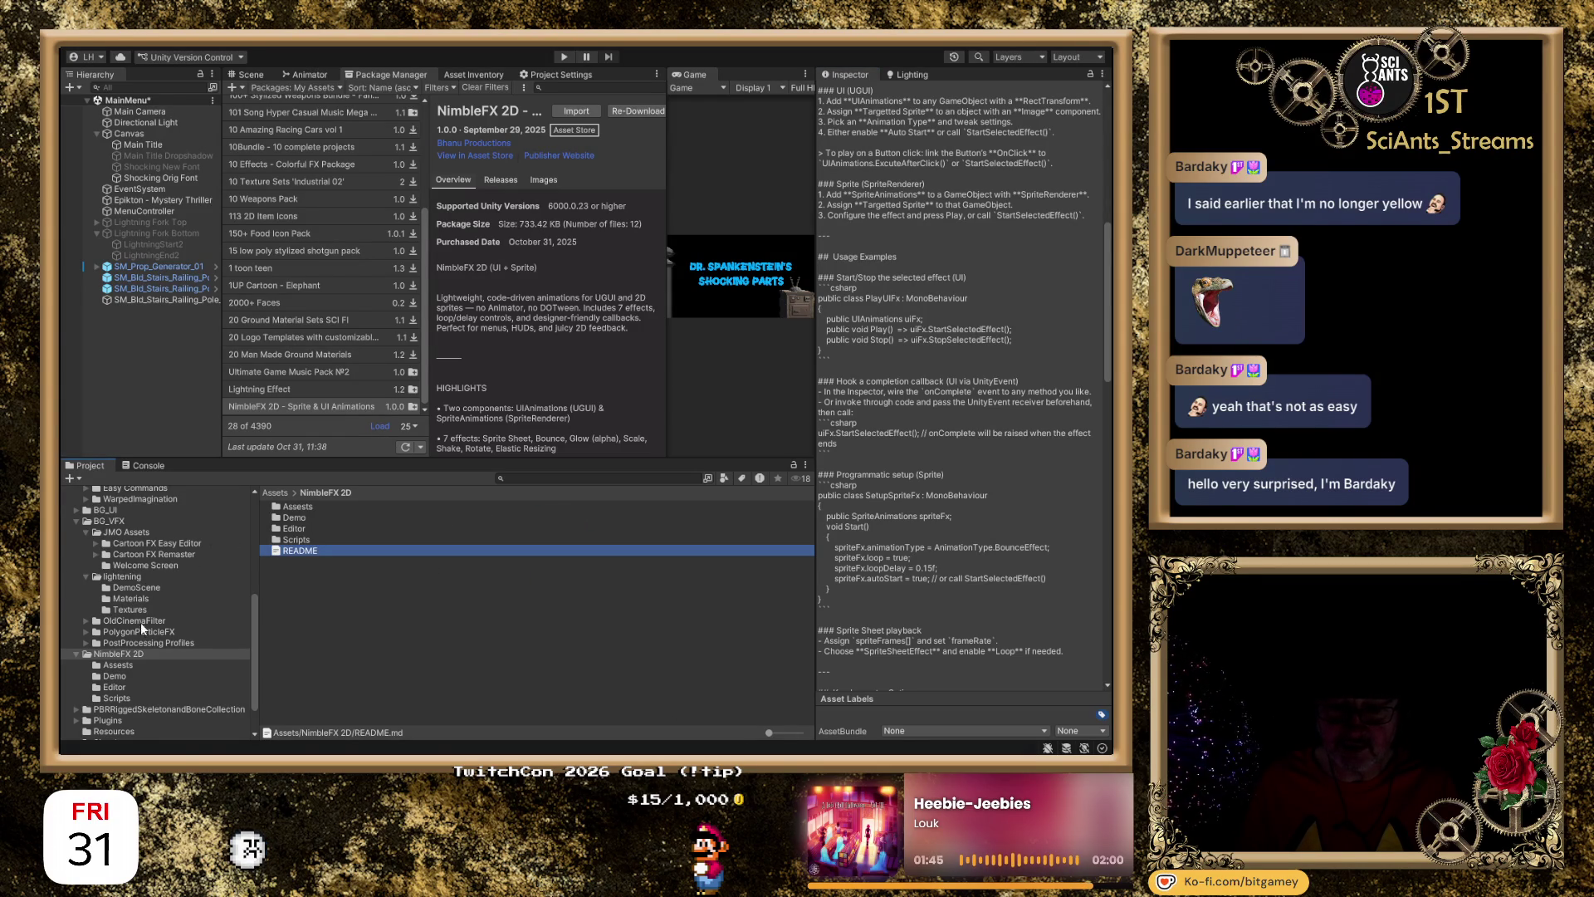
left_click(117, 698)
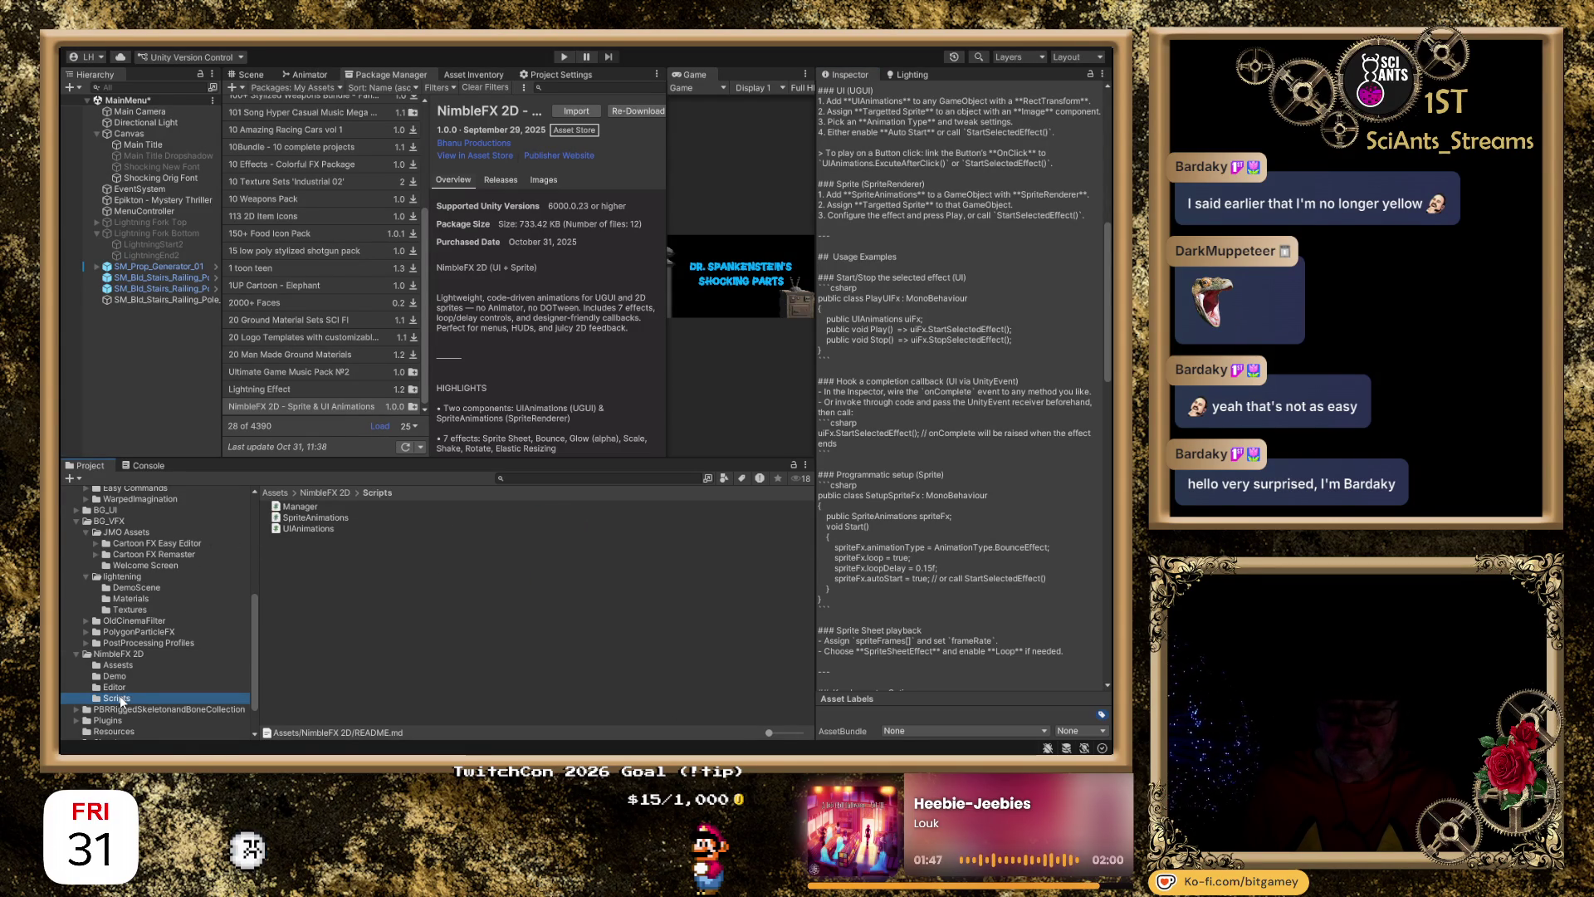
left_click_drag(312, 526, 125, 139)
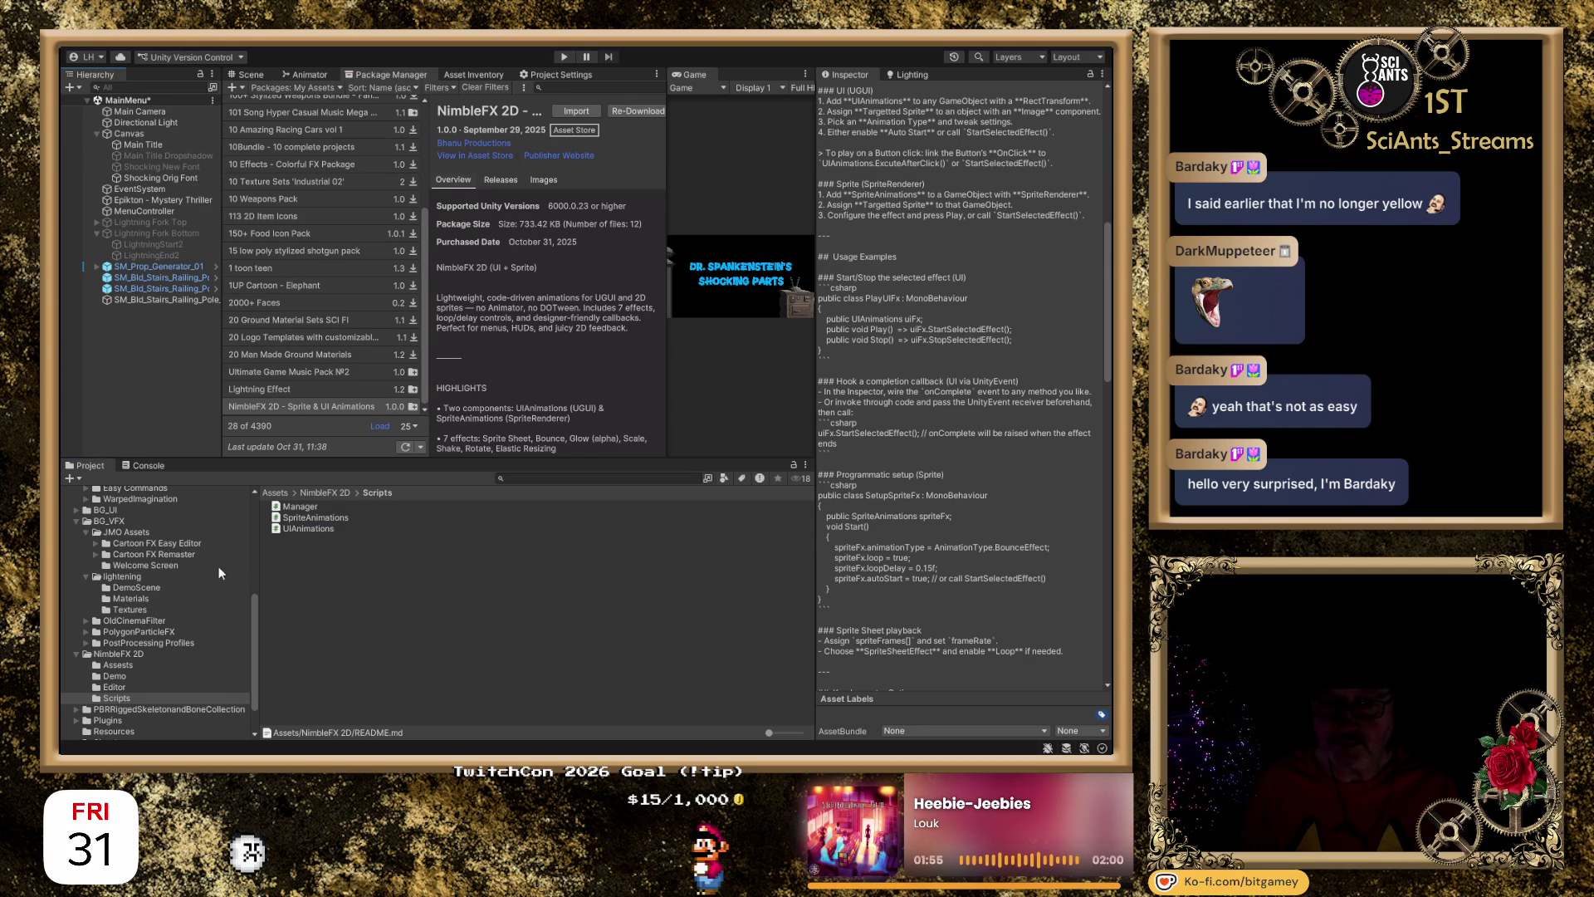
left_click(125, 656)
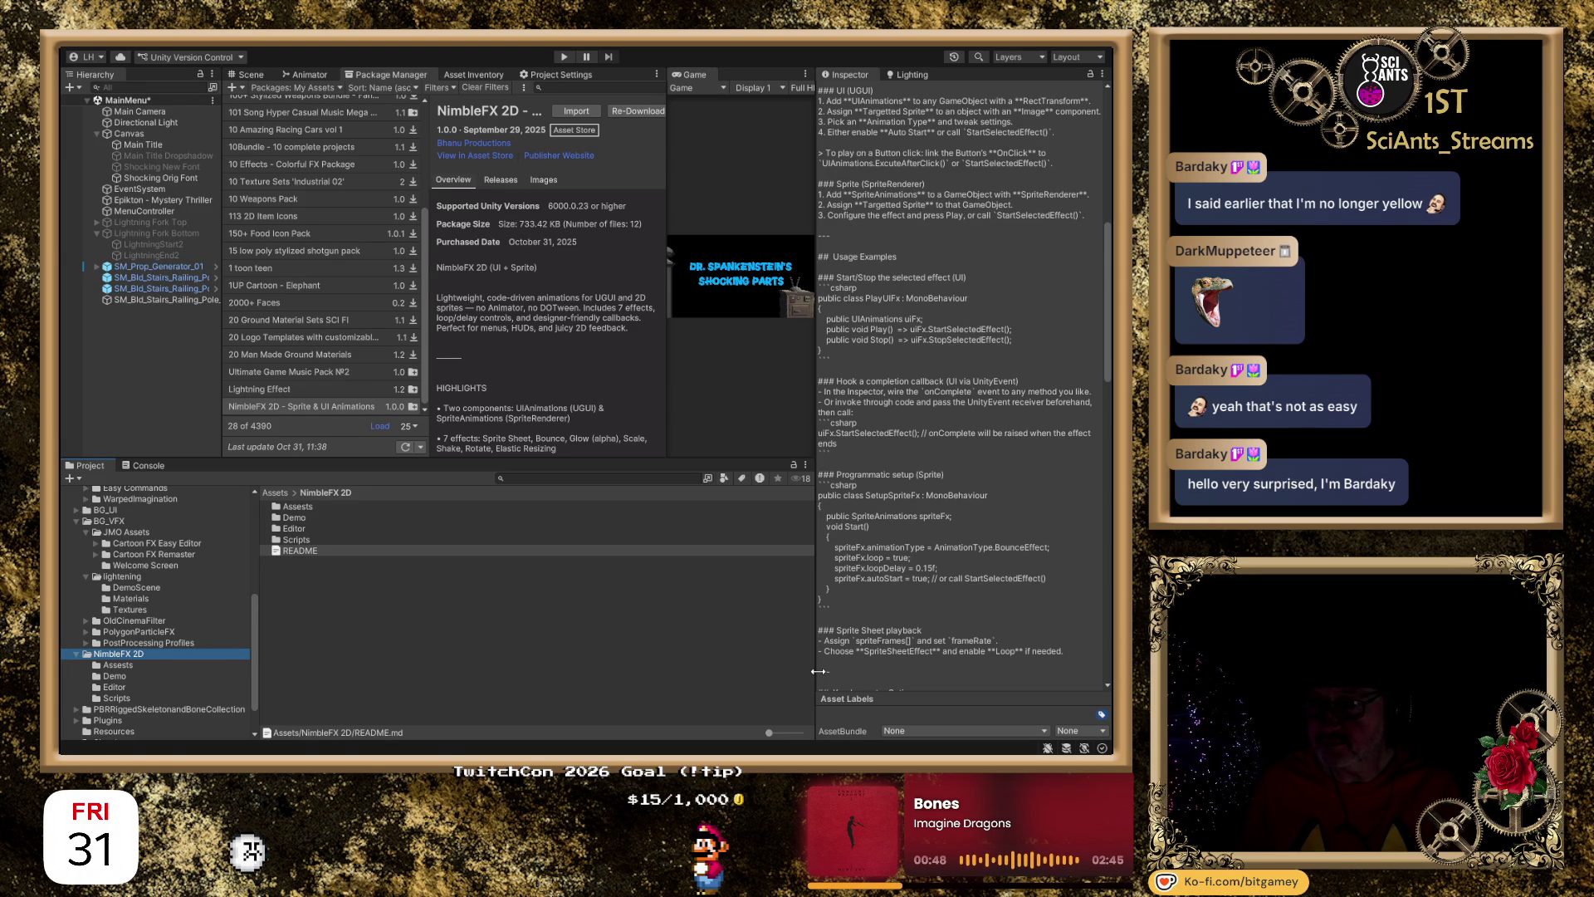
On Canvas, set UI Animations to Shake Effect with Main Title as target and Loop ticked.
left_click(156, 136)
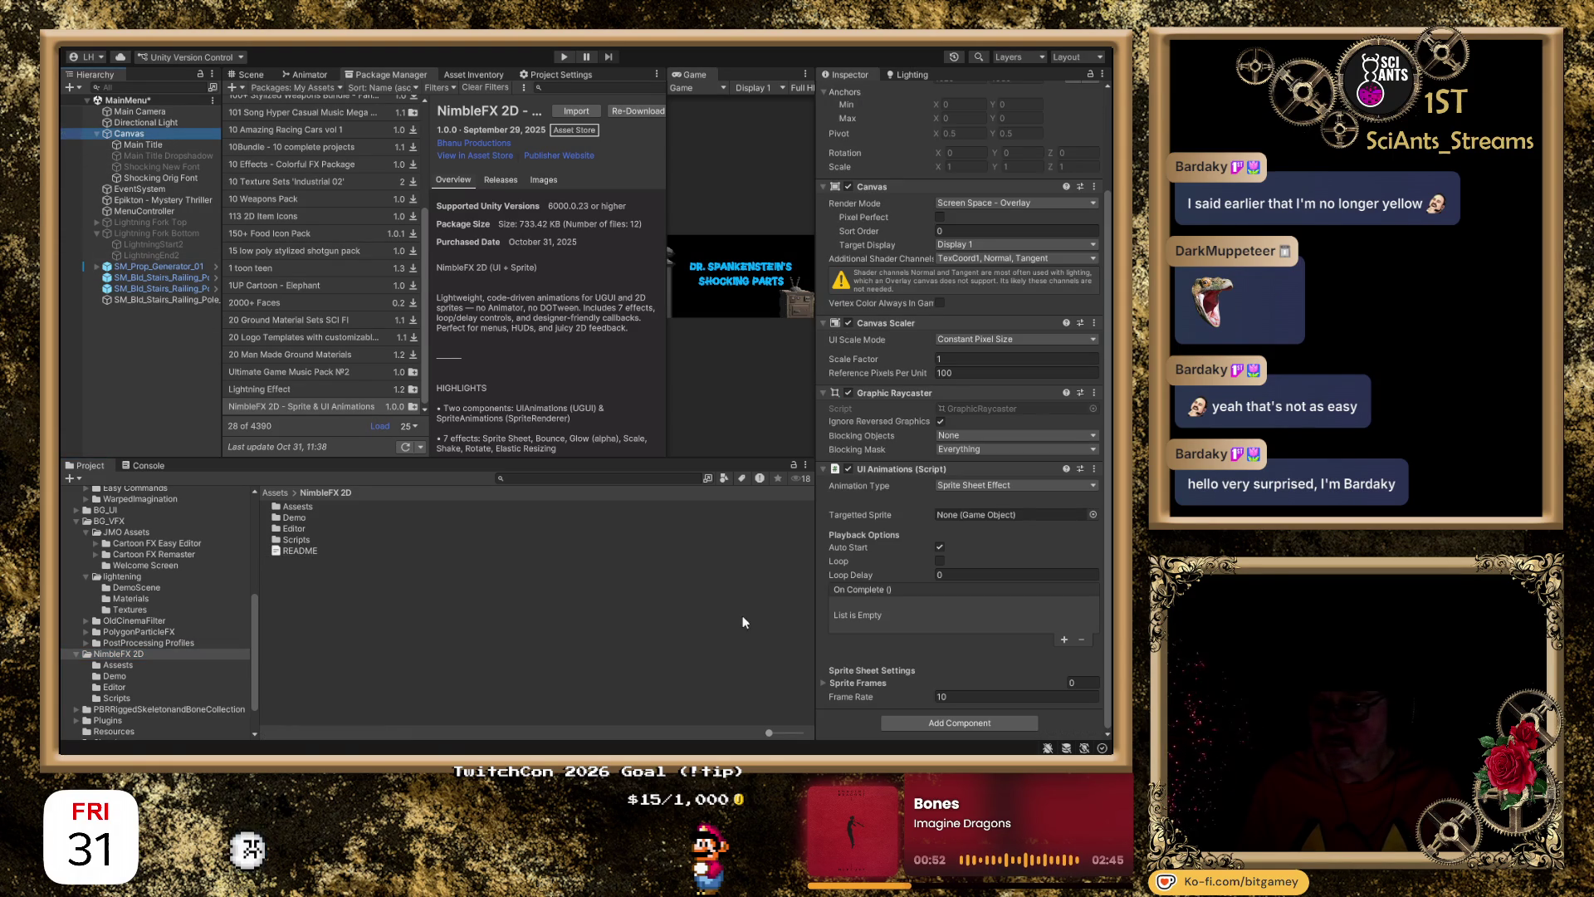
left_click(820, 322)
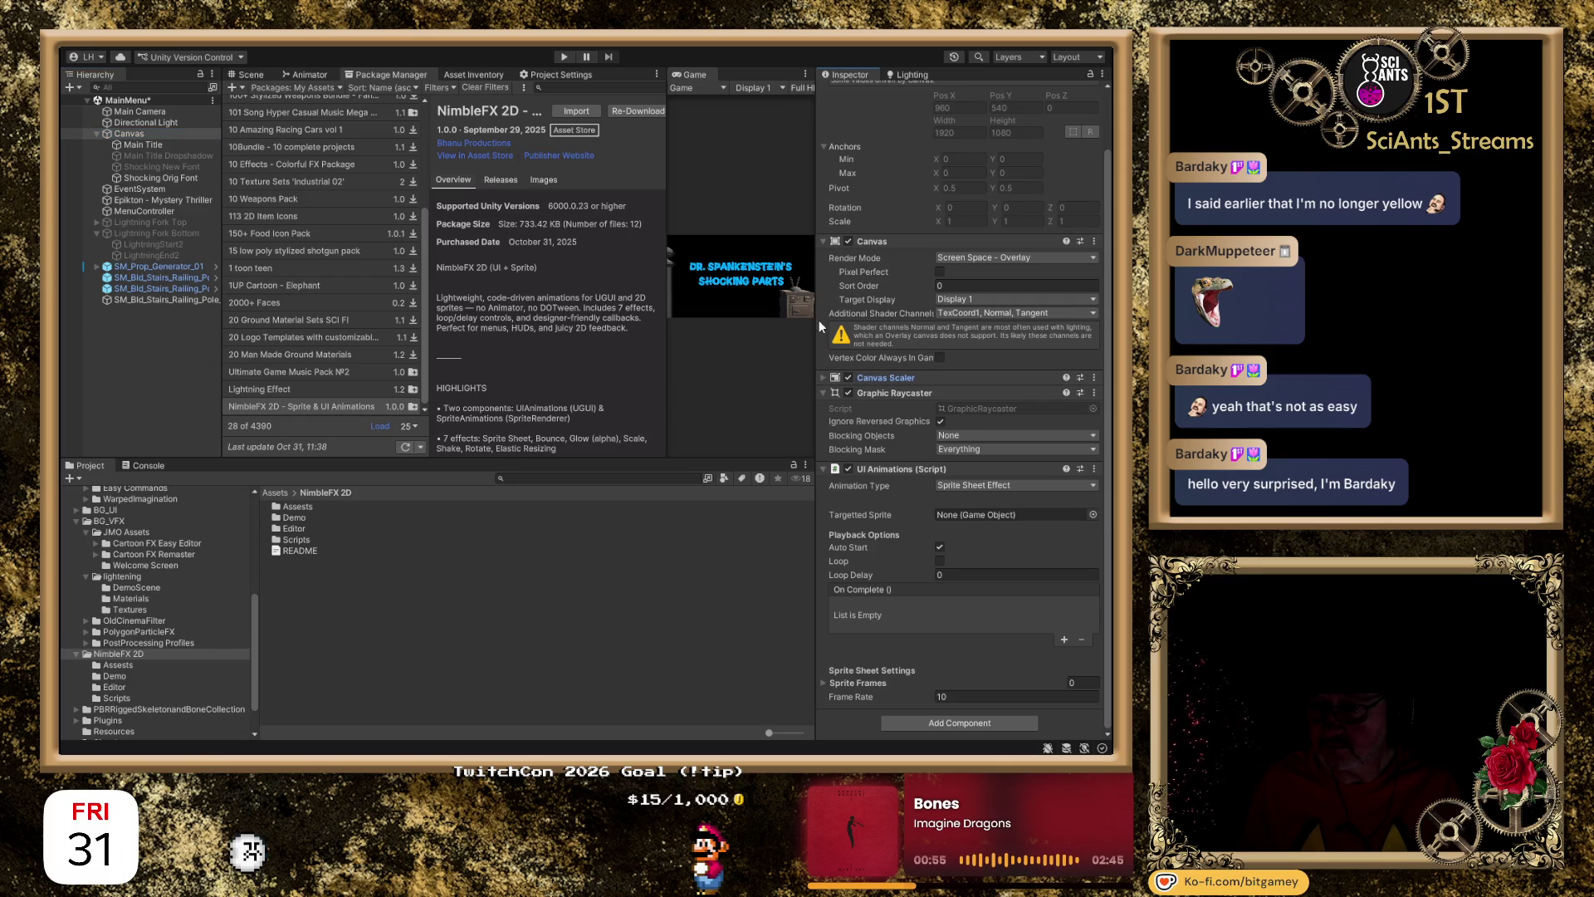
left_click(822, 241)
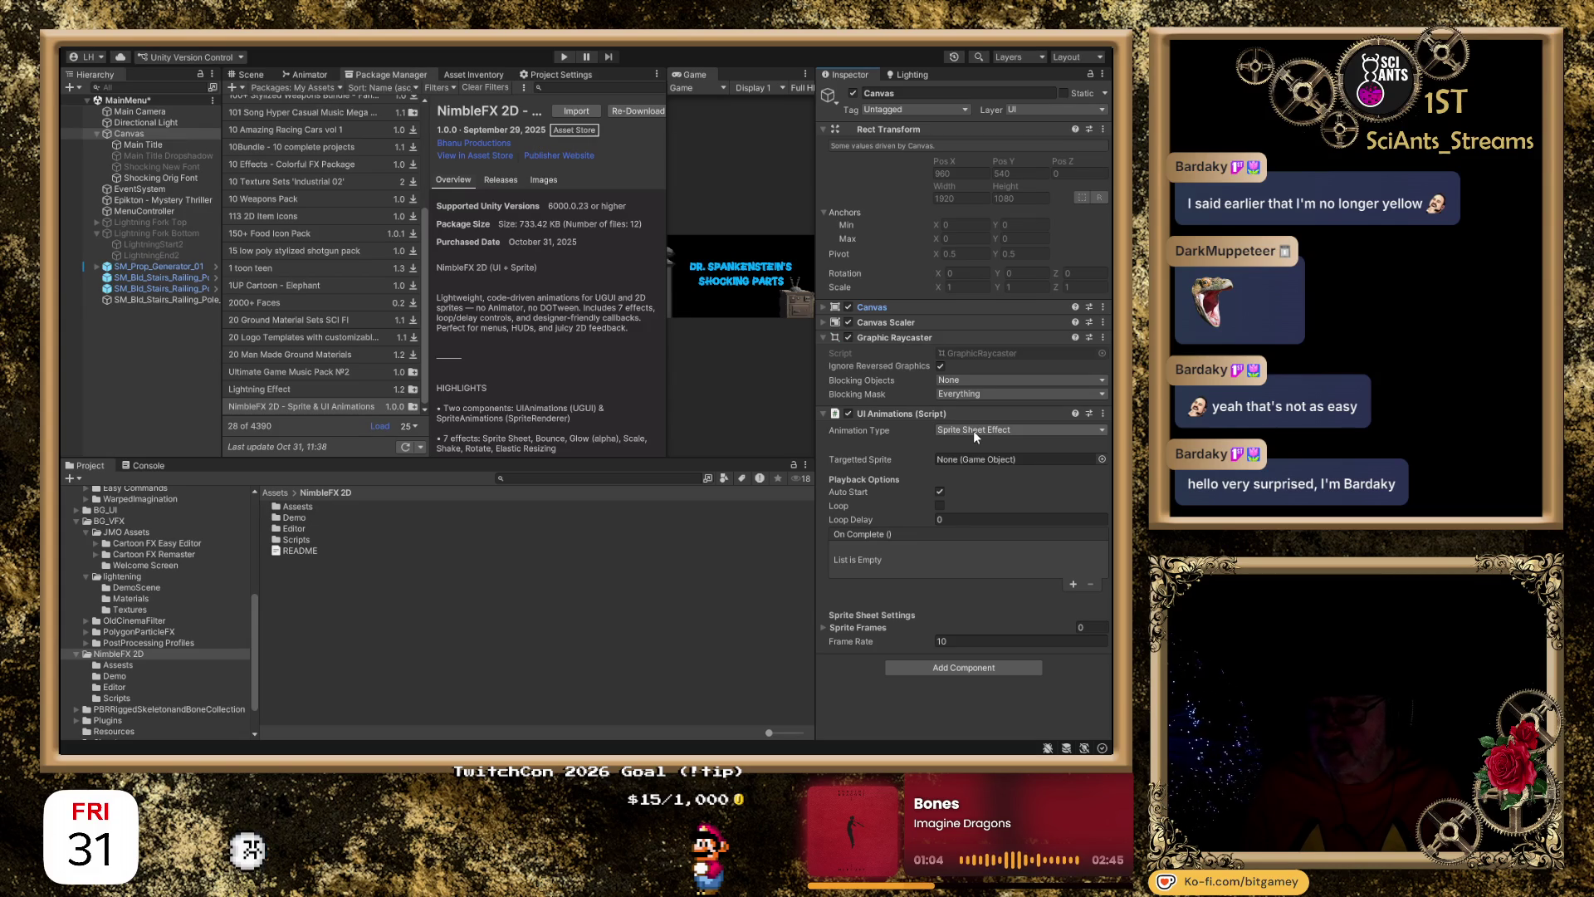
left_click(1005, 513)
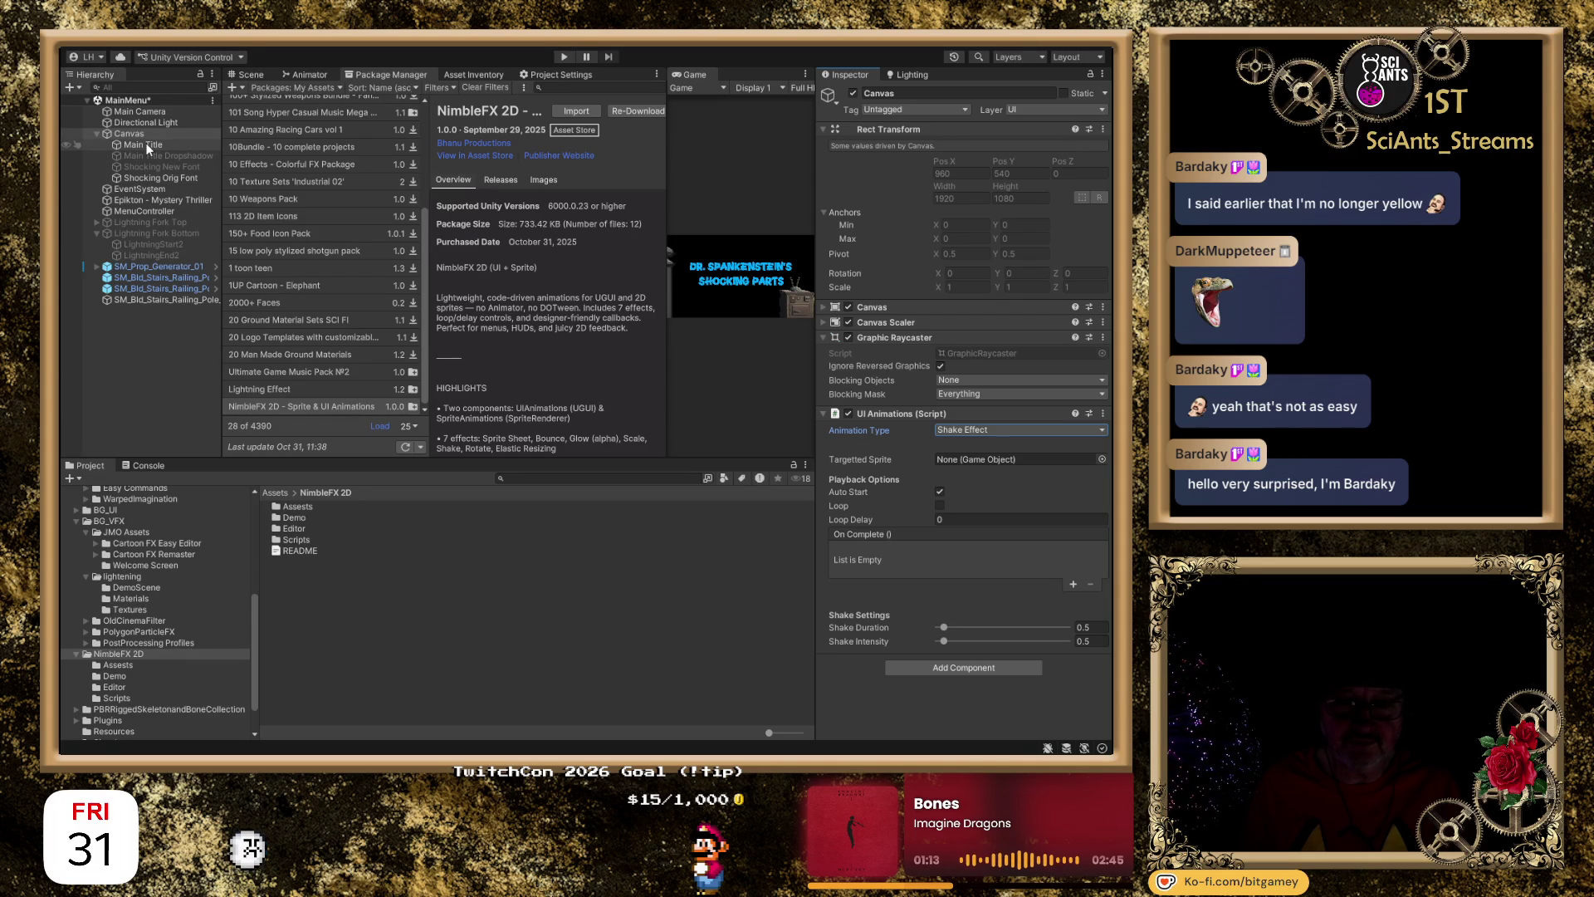
mouse_move(150, 147)
left_mouse_down()
mouse_move(996, 430)
mouse_move(926, 481)
mouse_move(979, 461)
left_mouse_up()
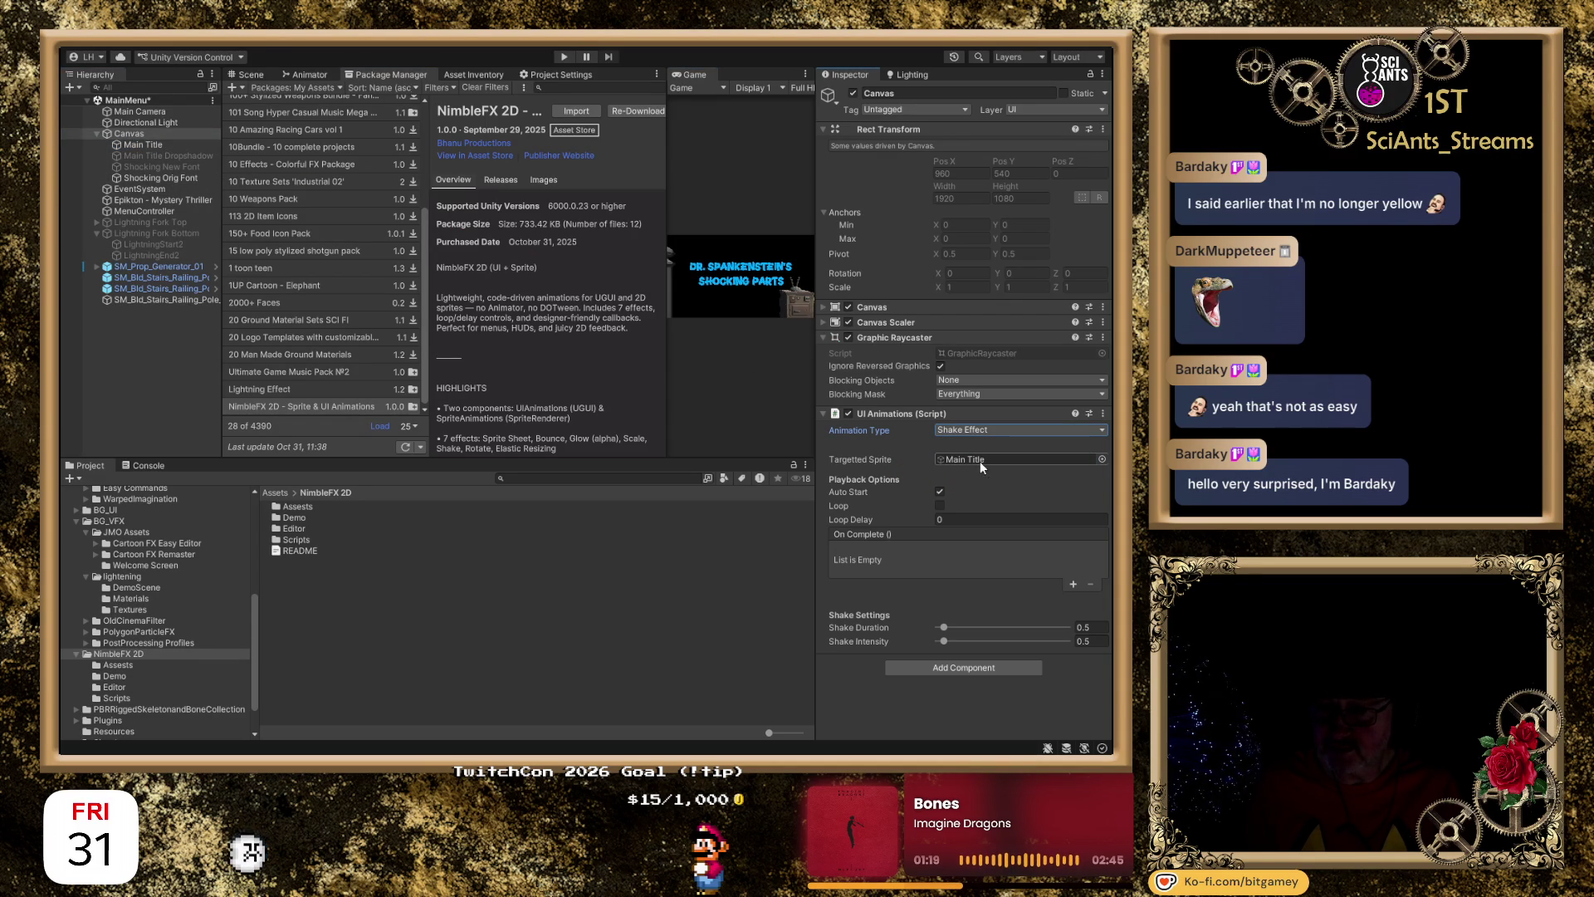
left_click(941, 505)
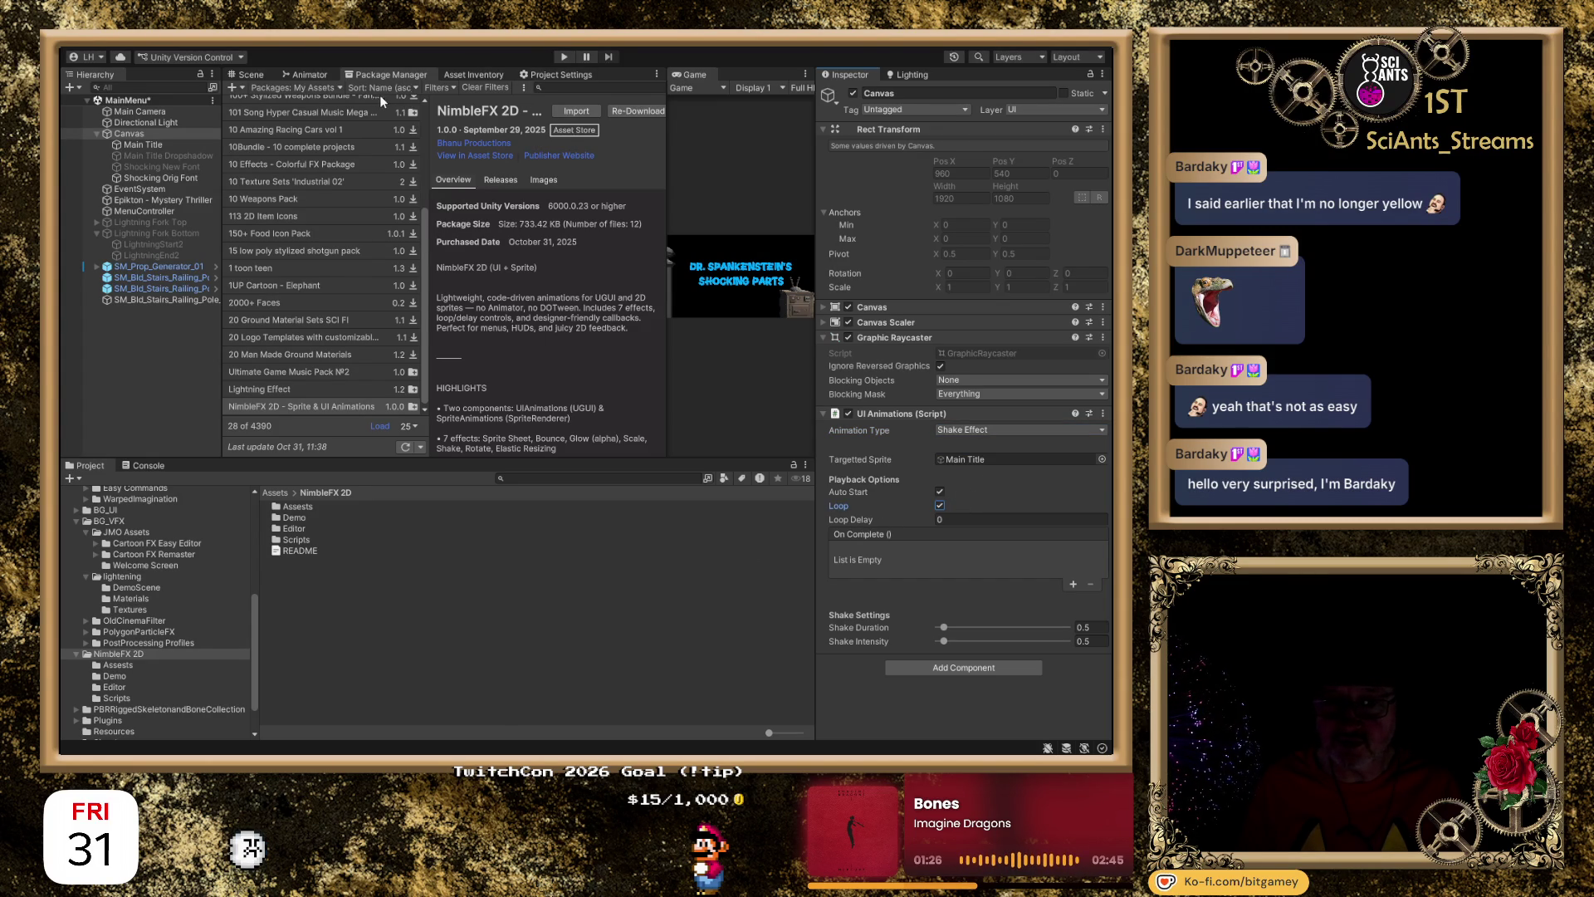
Switch to the Scene view, select Main Title, and enter Play mode.
left_click(252, 75)
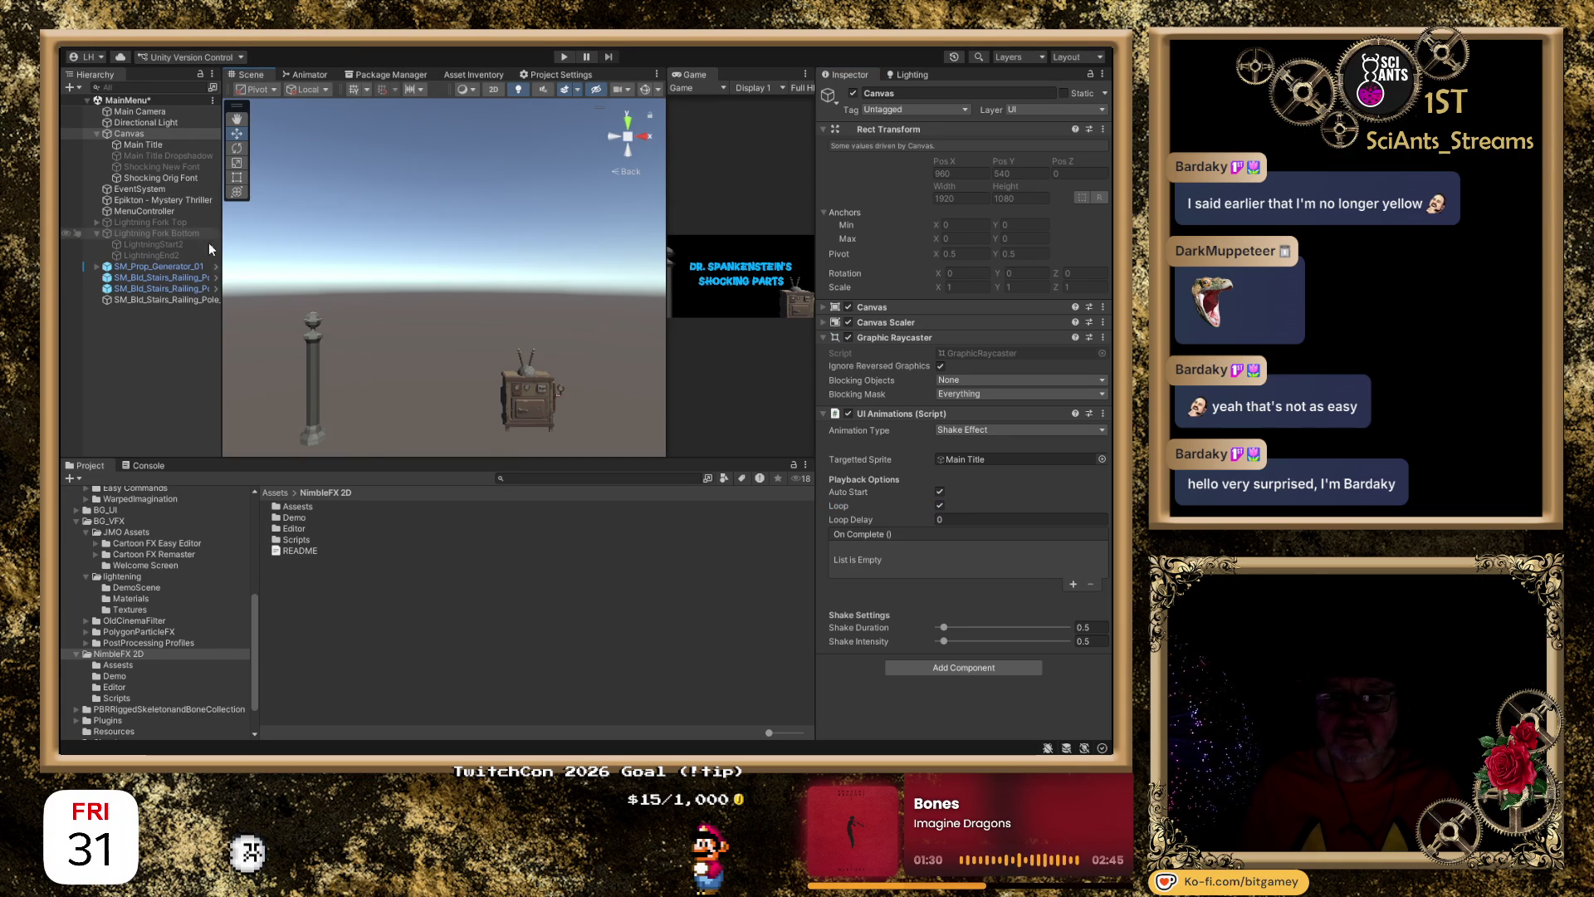
left_click(173, 146)
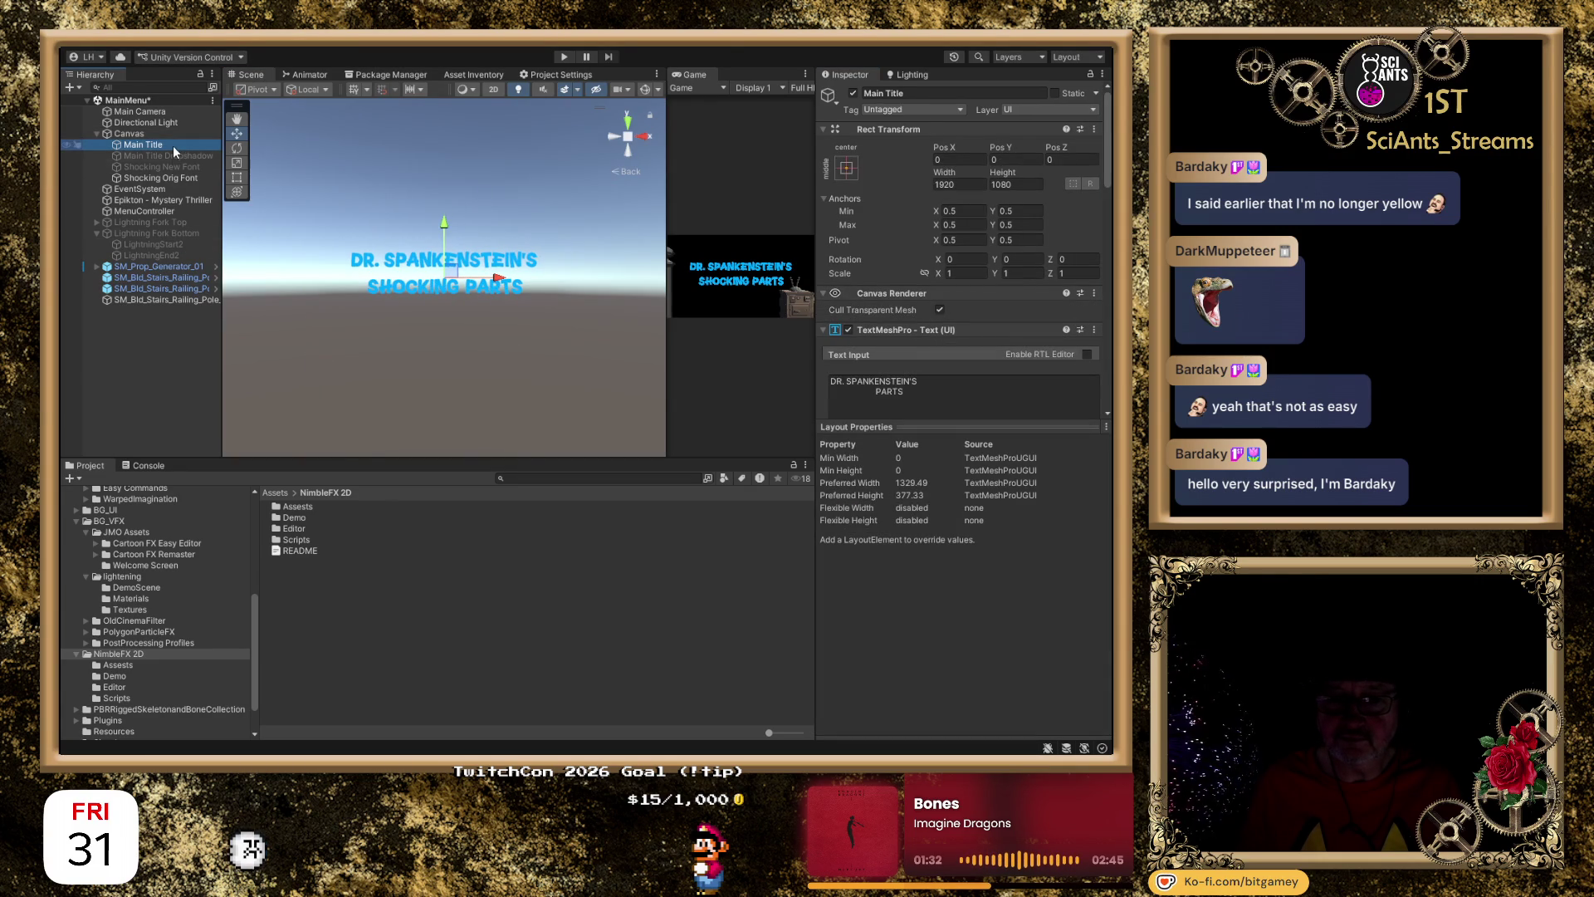
left_click(566, 57)
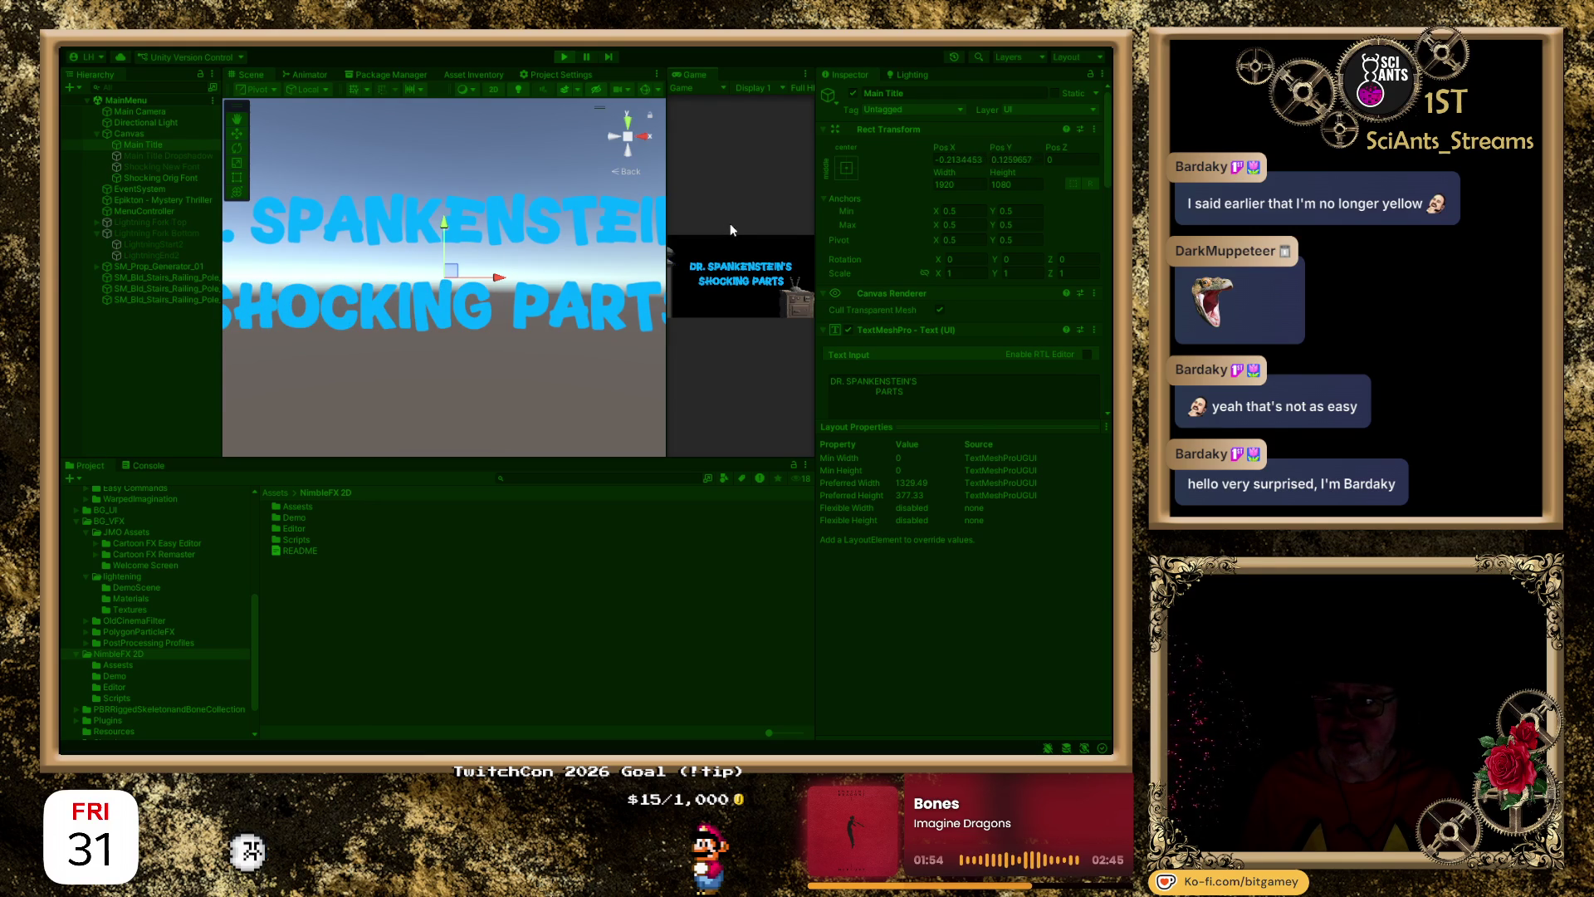
While playing, pause, scrub Main Title's Pos X, resume, then stop Play mode.
left_click(136, 135)
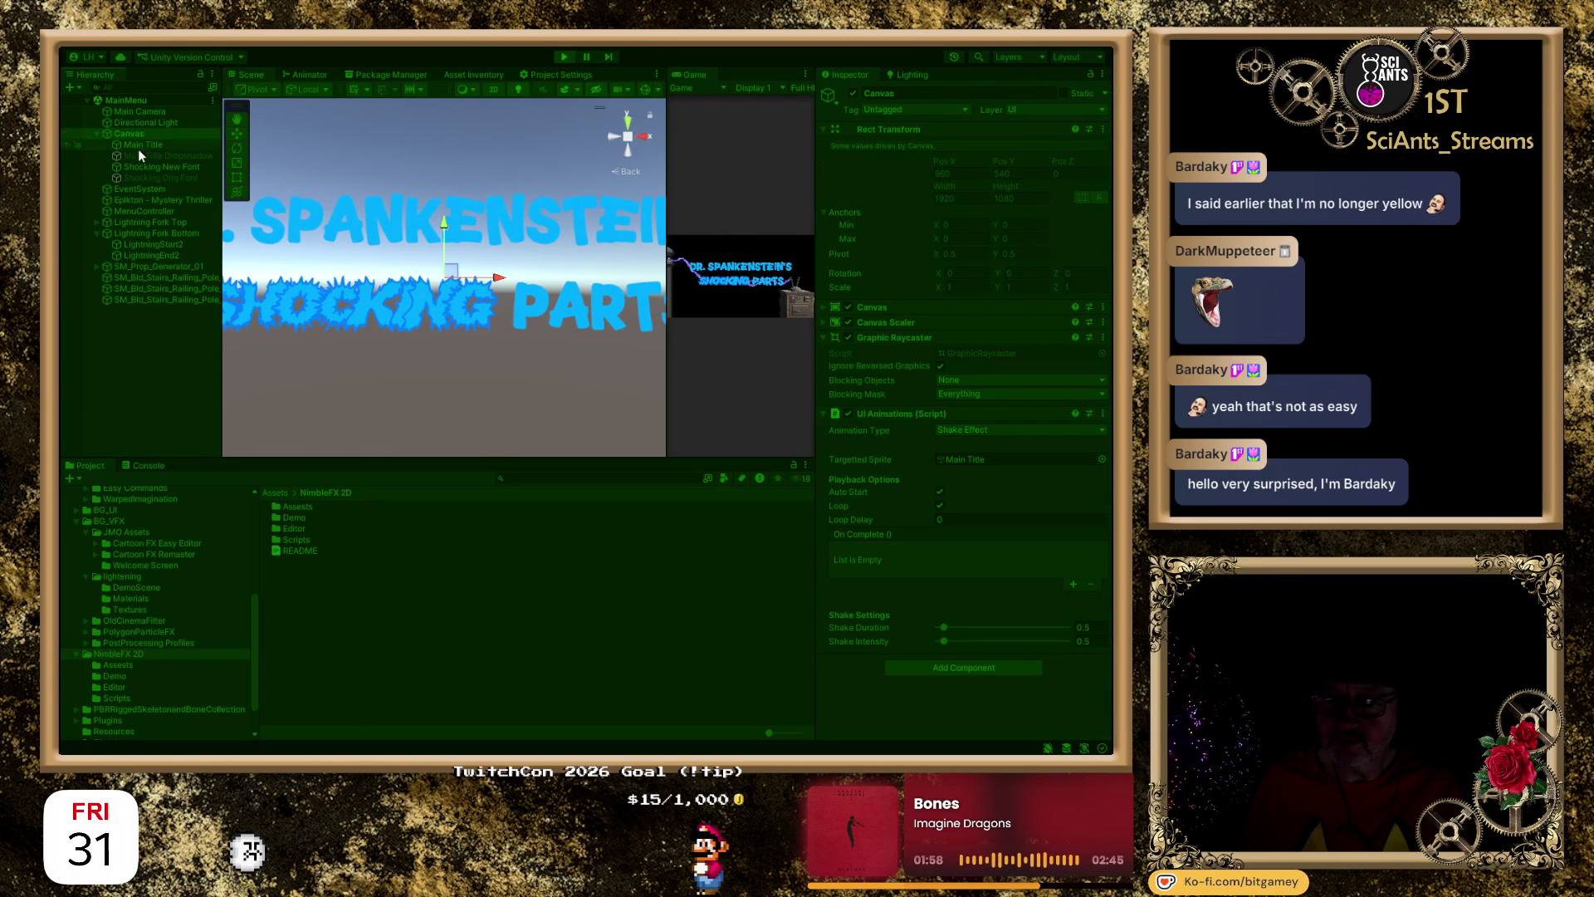
left_click(139, 145)
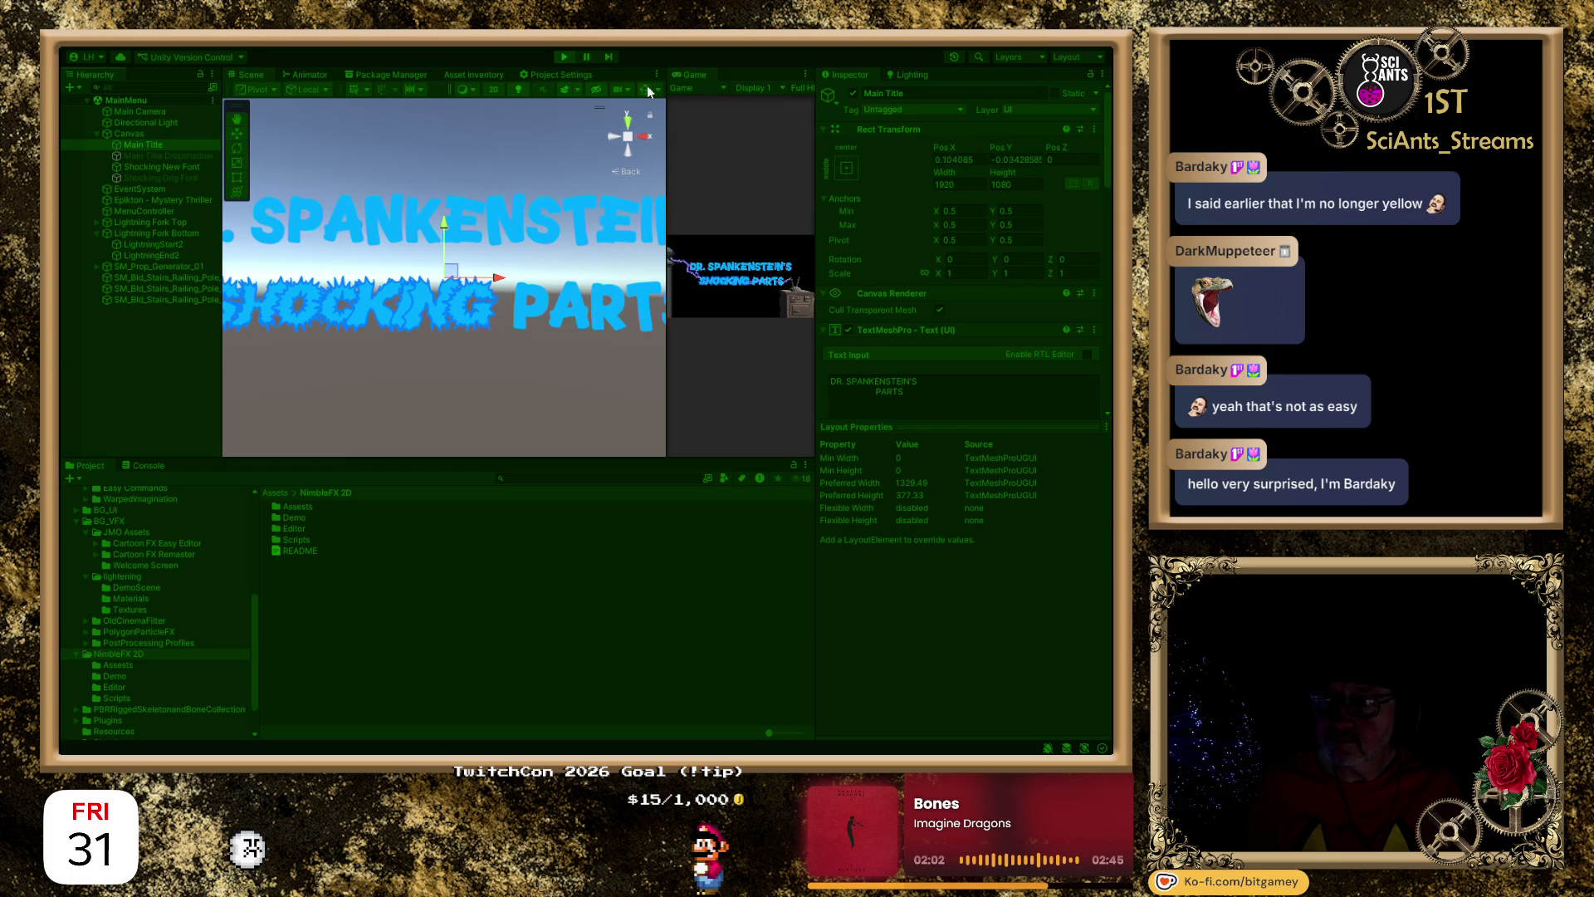
left_click(587, 58)
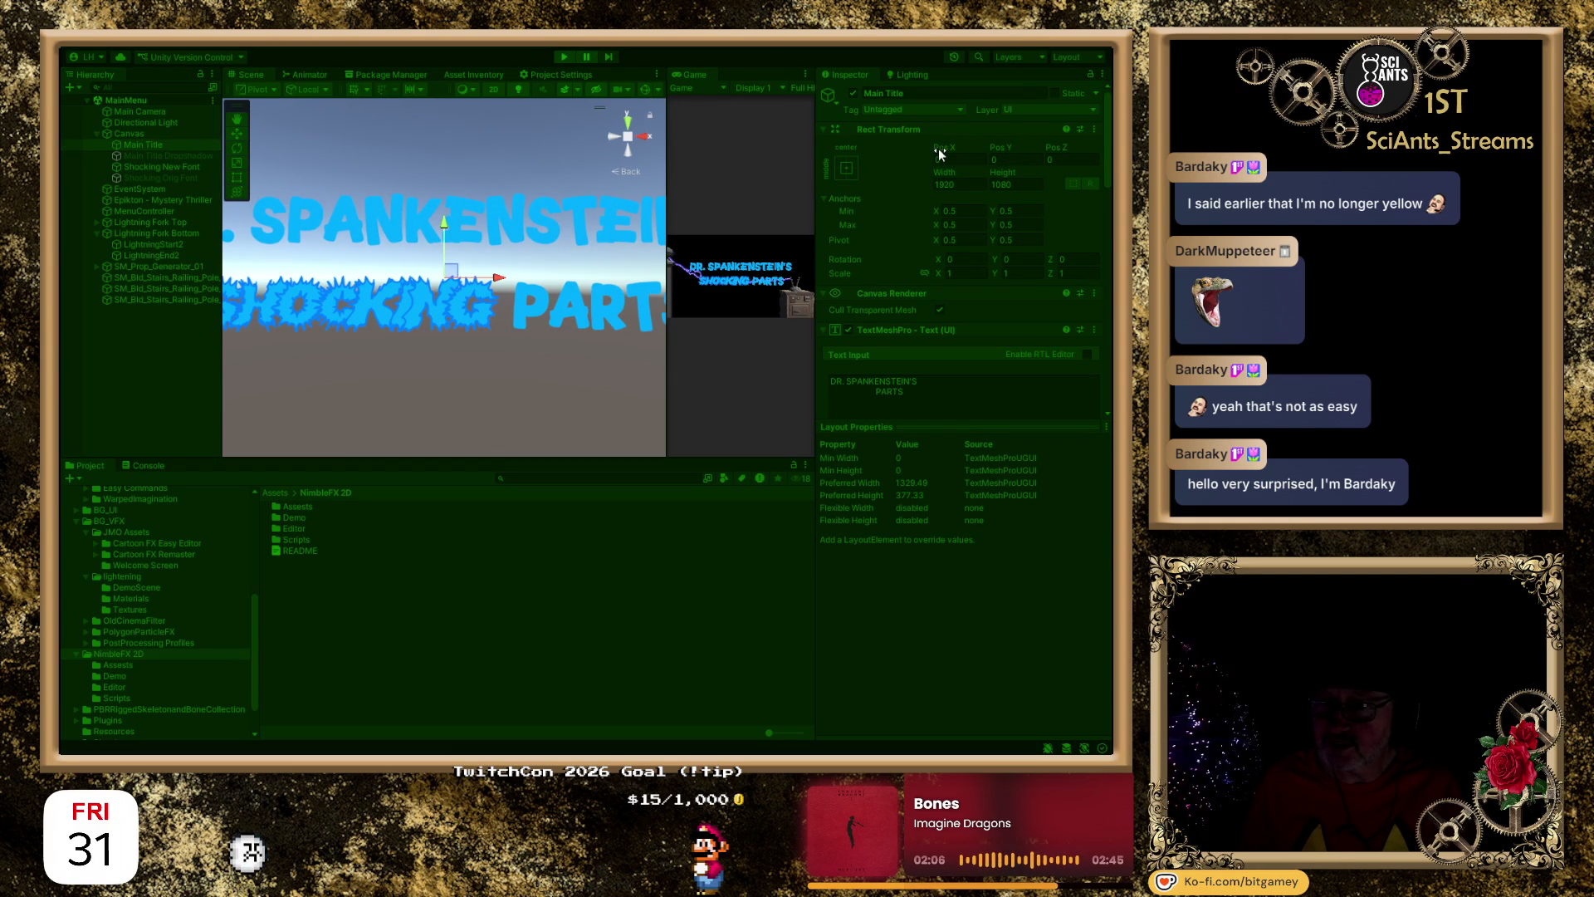
mouse_move(943, 150)
left_mouse_down()
mouse_move(715, 156)
mouse_move(1021, 151)
mouse_move(913, 151)
mouse_move(1002, 137)
mouse_move(871, 151)
mouse_move(88, 132)
left_mouse_up()
left_click(590, 57)
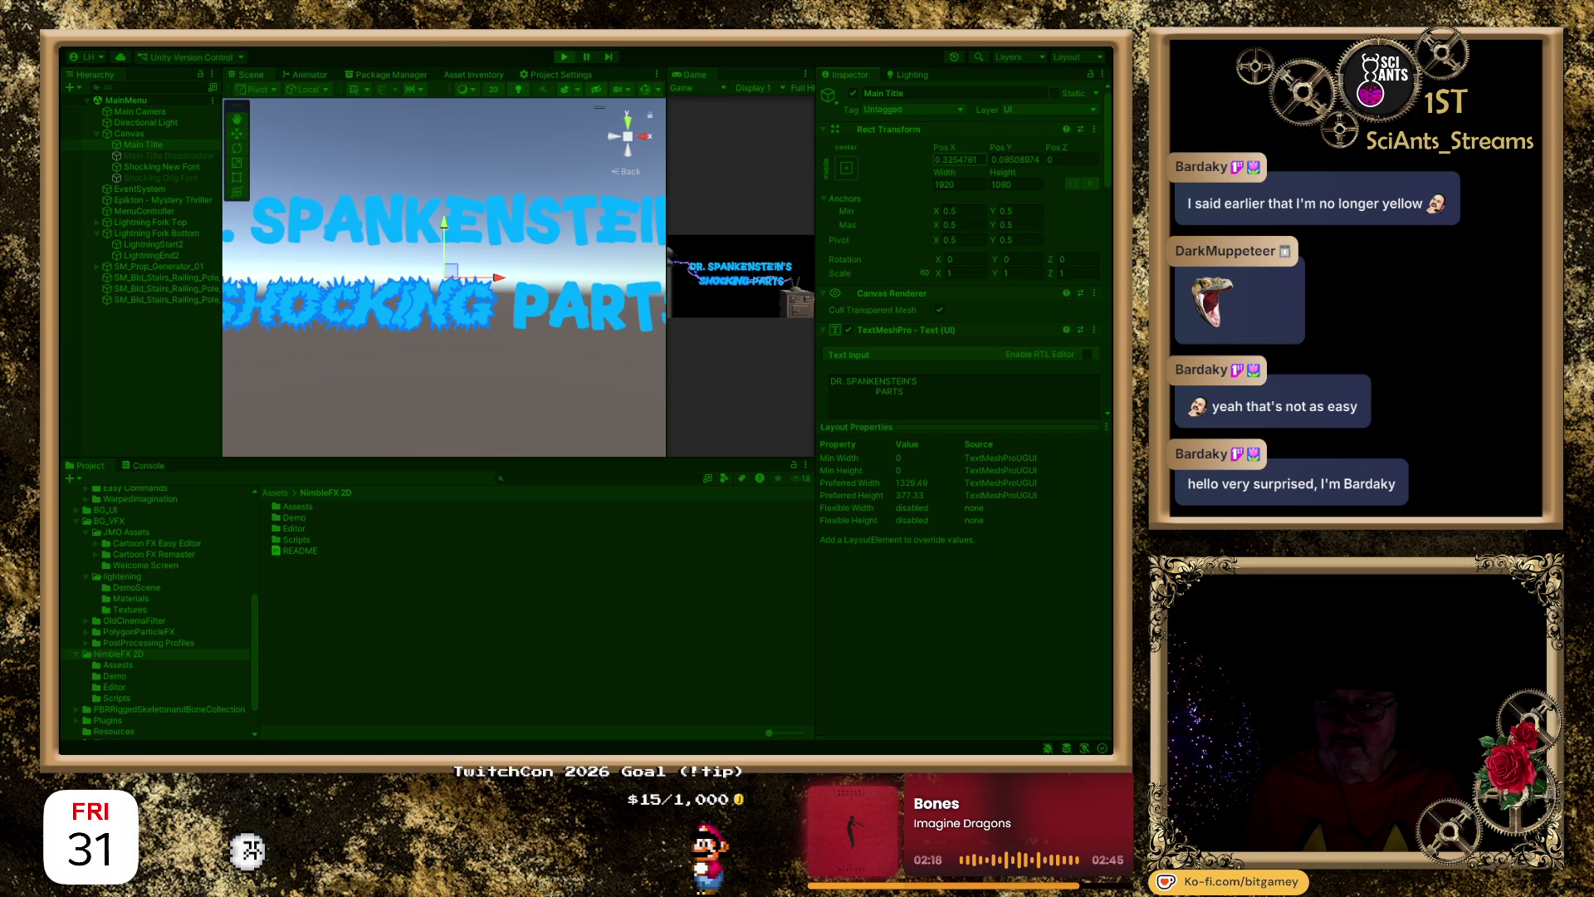
left_click(561, 57)
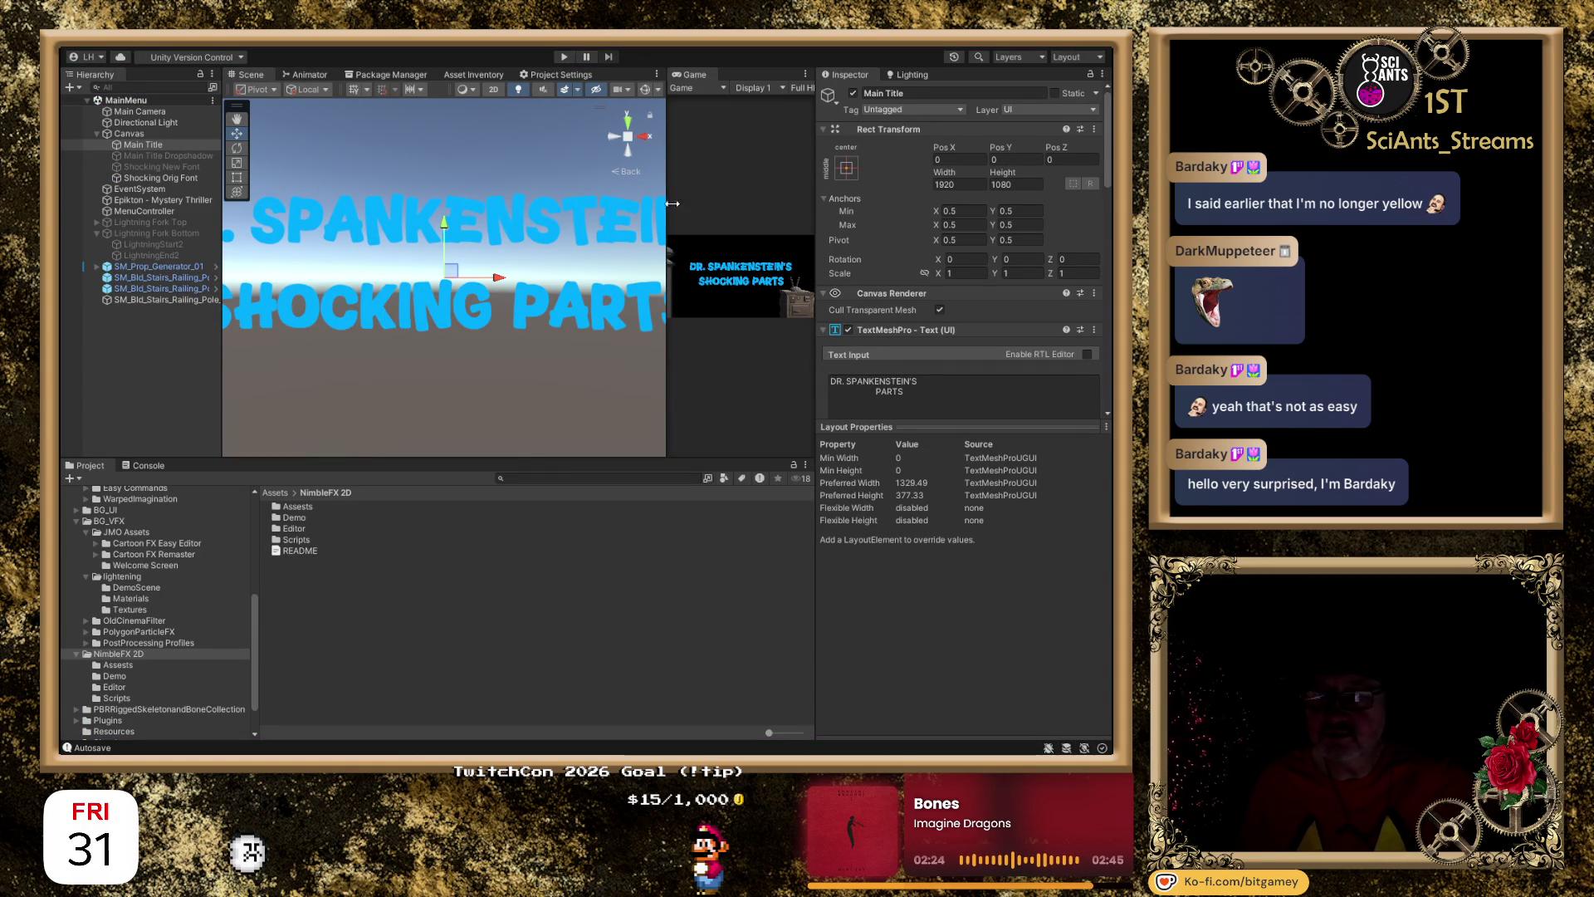
Reset Main Title's Pos X to 0, then select Canvas to show its shake settings.
left_click_drag(951, 149, 910, 151)
left_click(971, 159)
type("0")
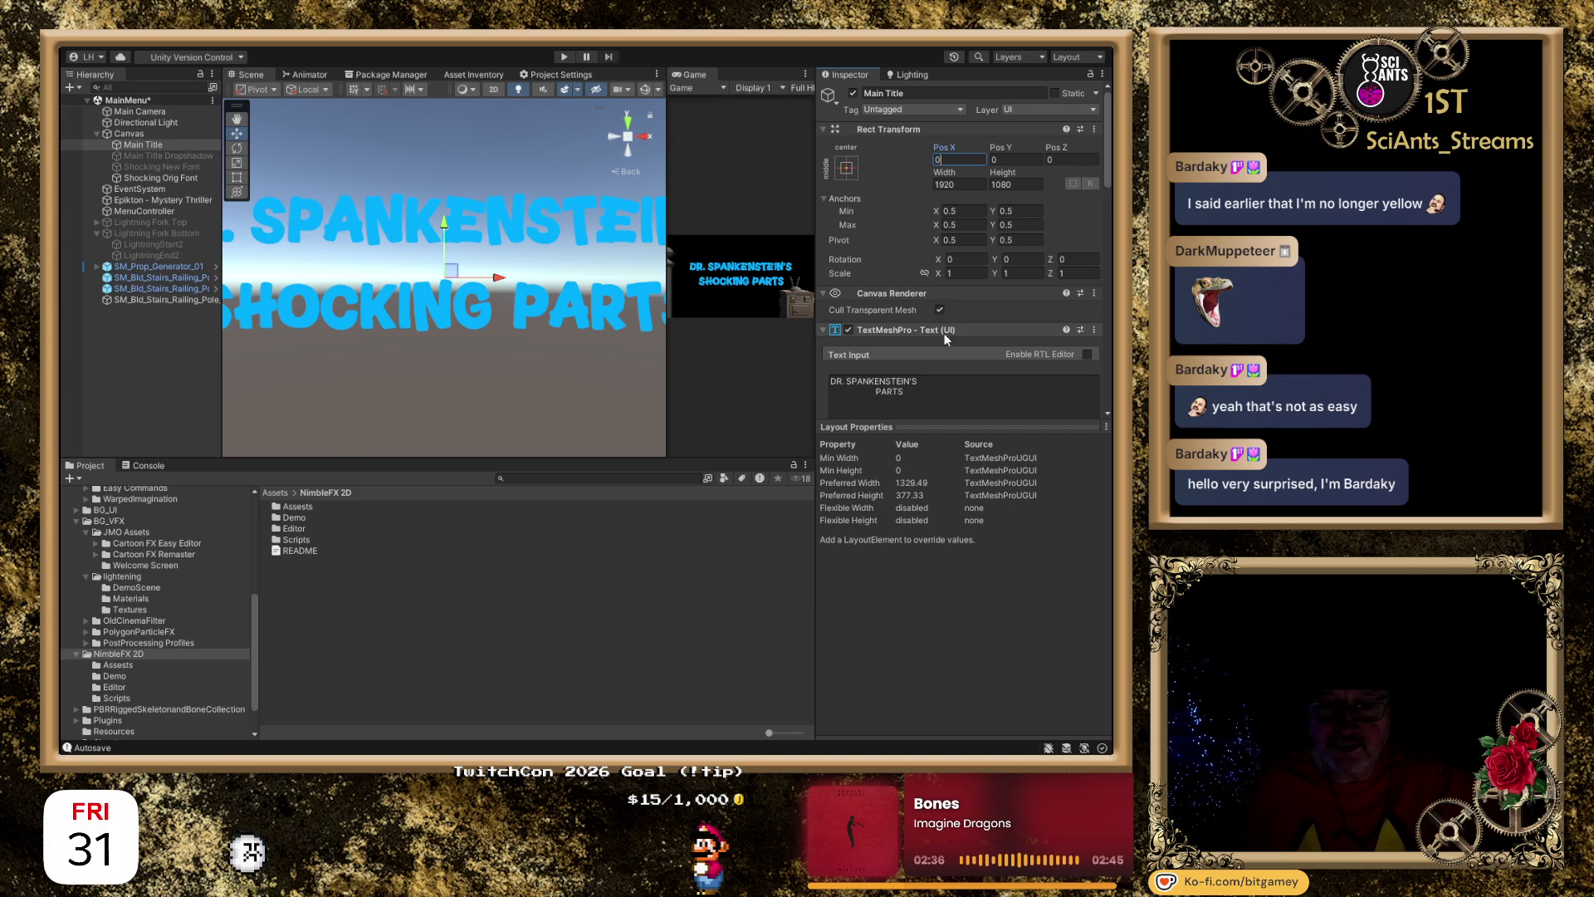
left_click(166, 133)
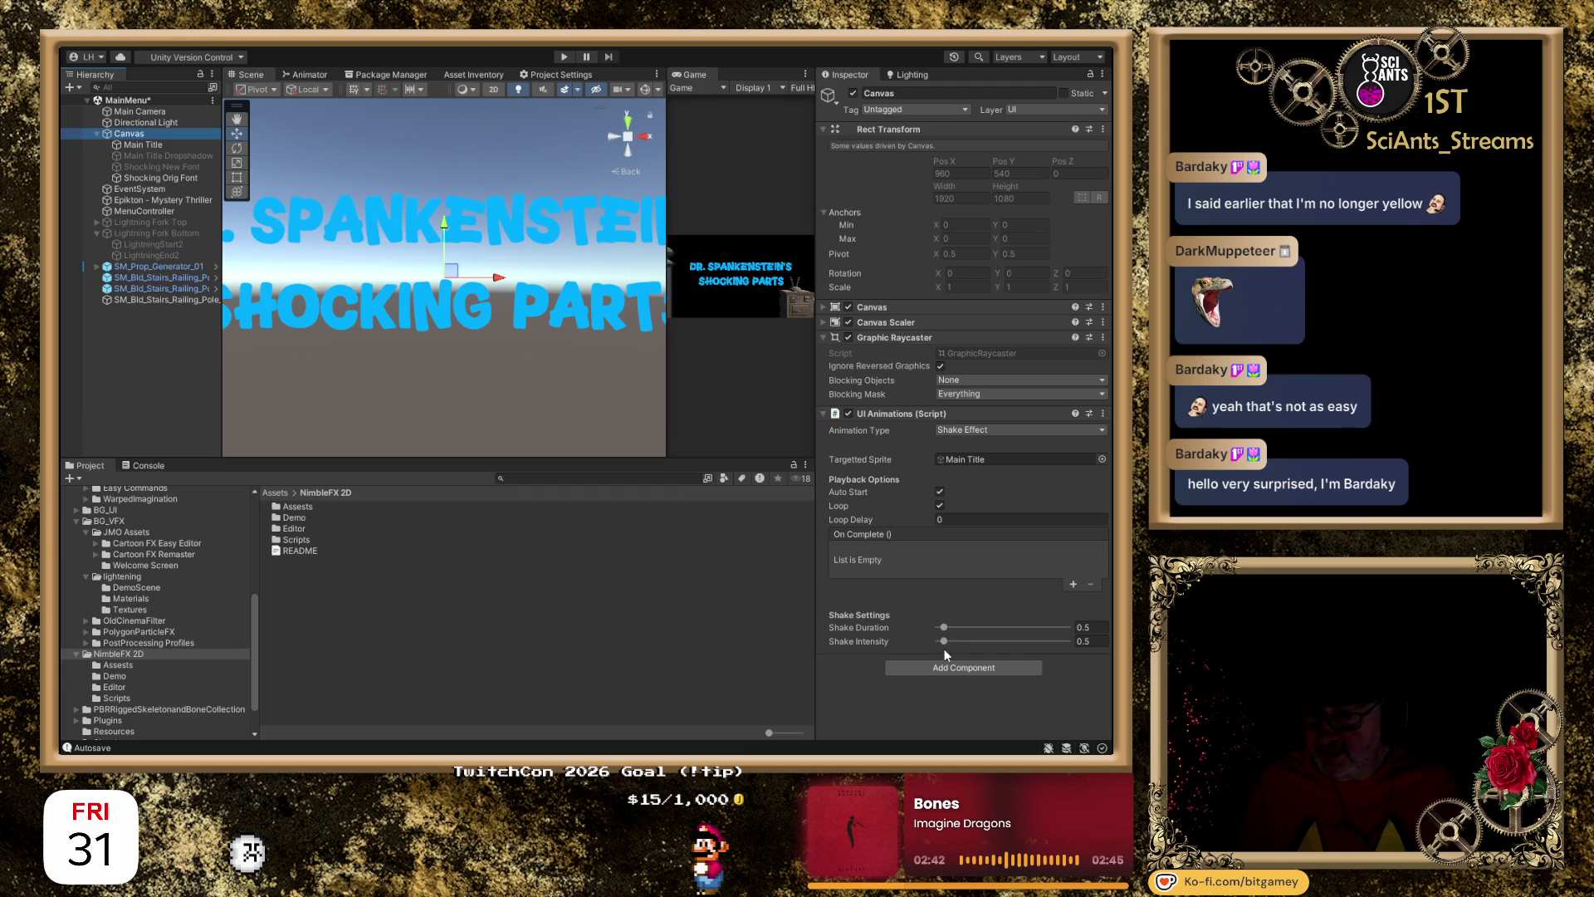
Set Shake Intensity to 6 and Shake Duration to 5, then enter Play mode.
left_click_drag(943, 641, 1020, 643)
left_click(1104, 641)
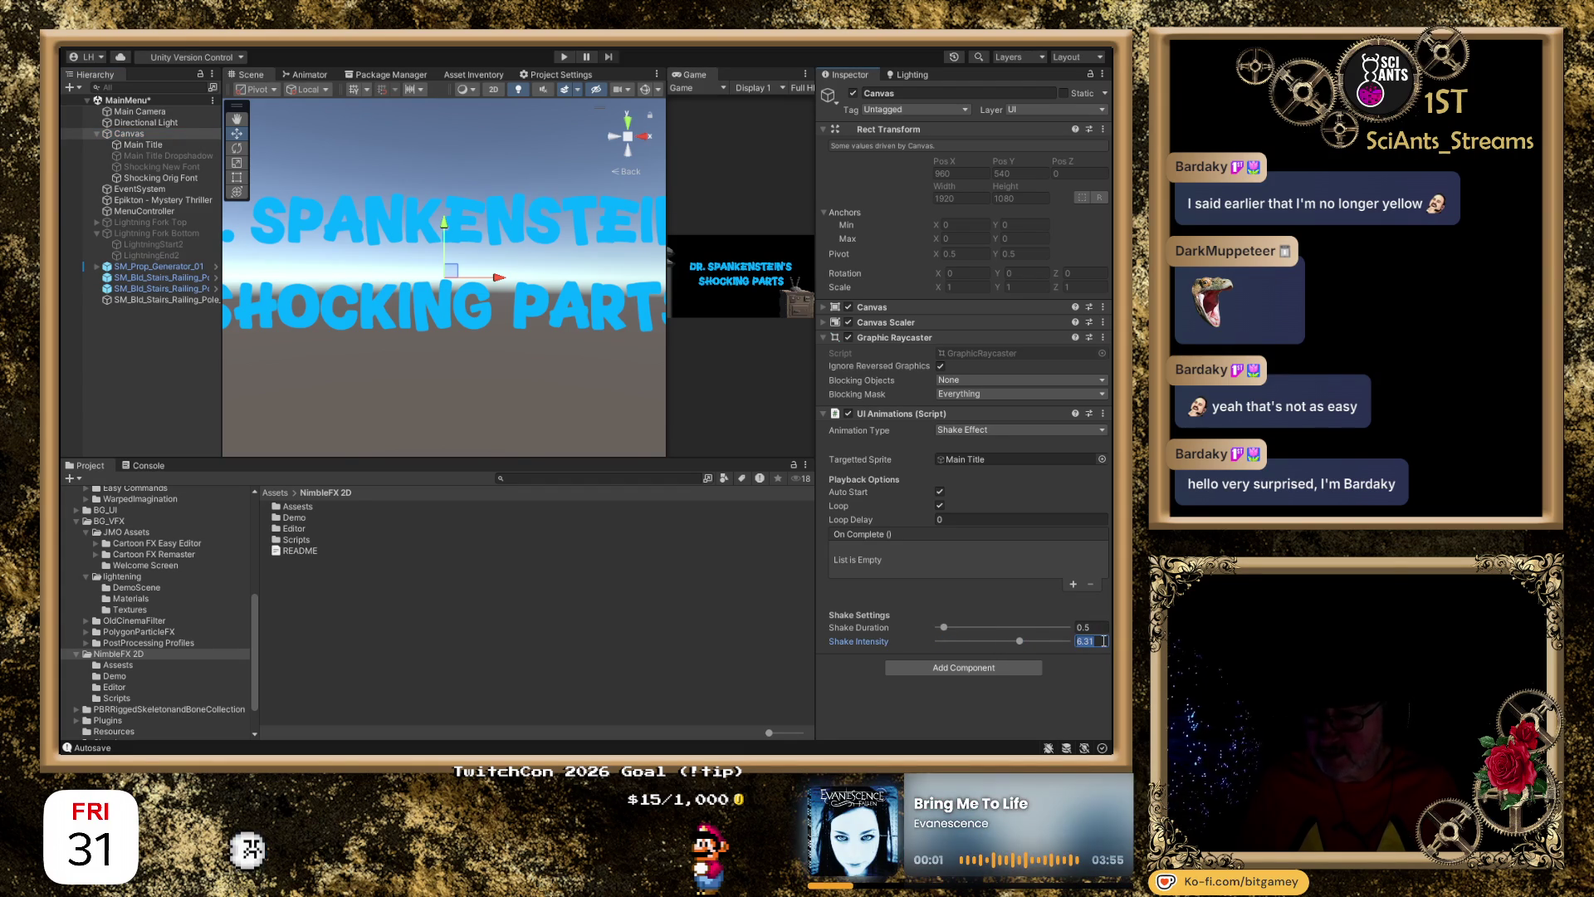
type("6")
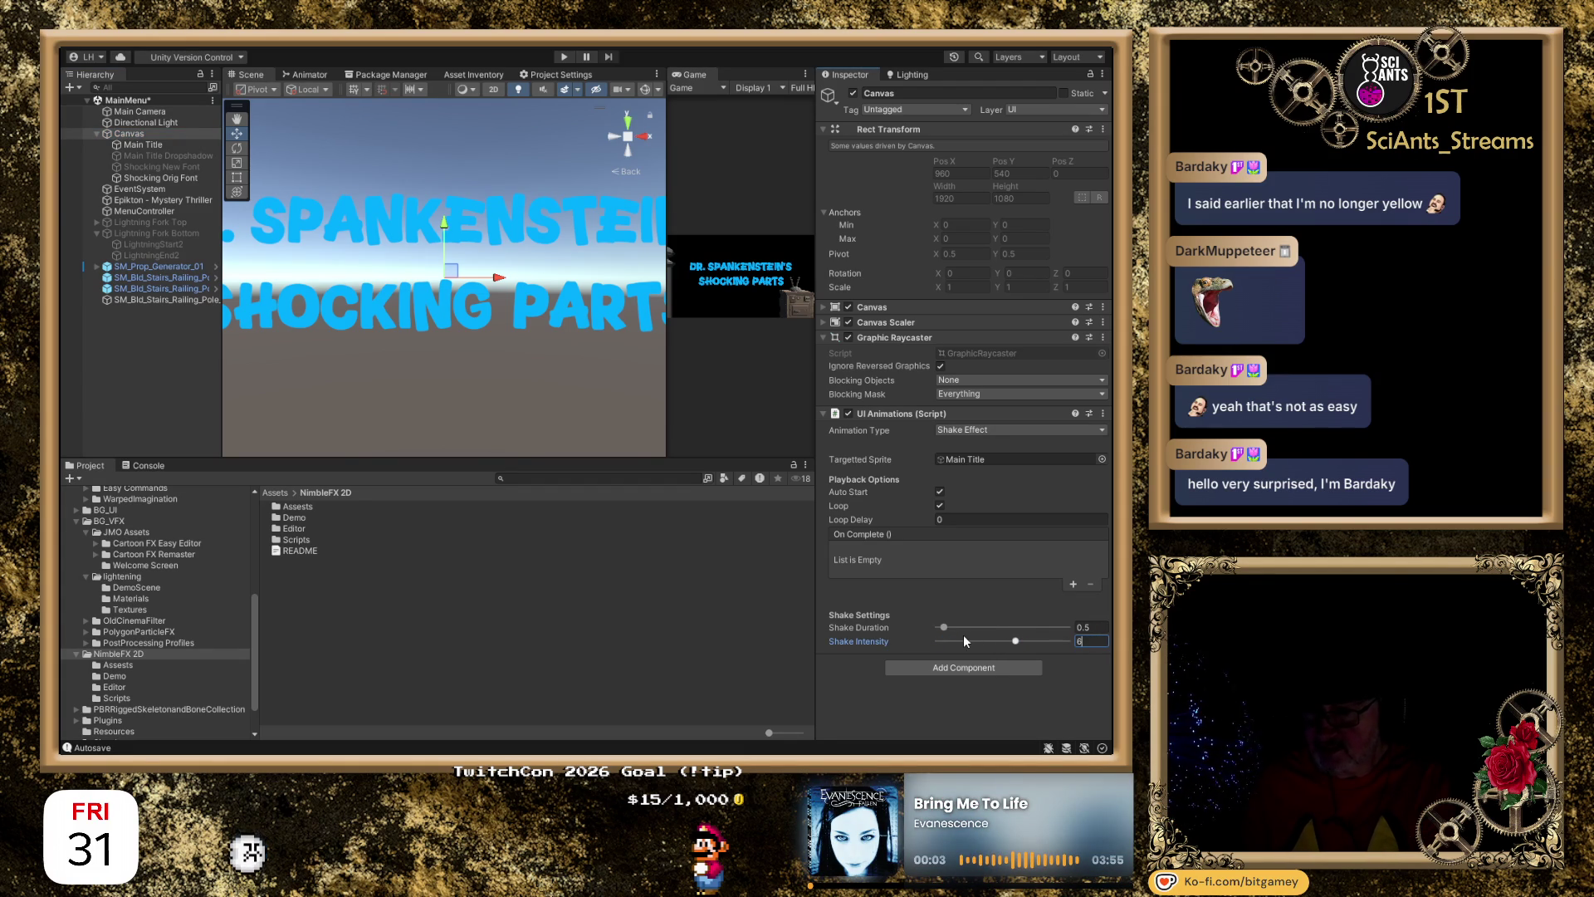
left_click(1086, 625)
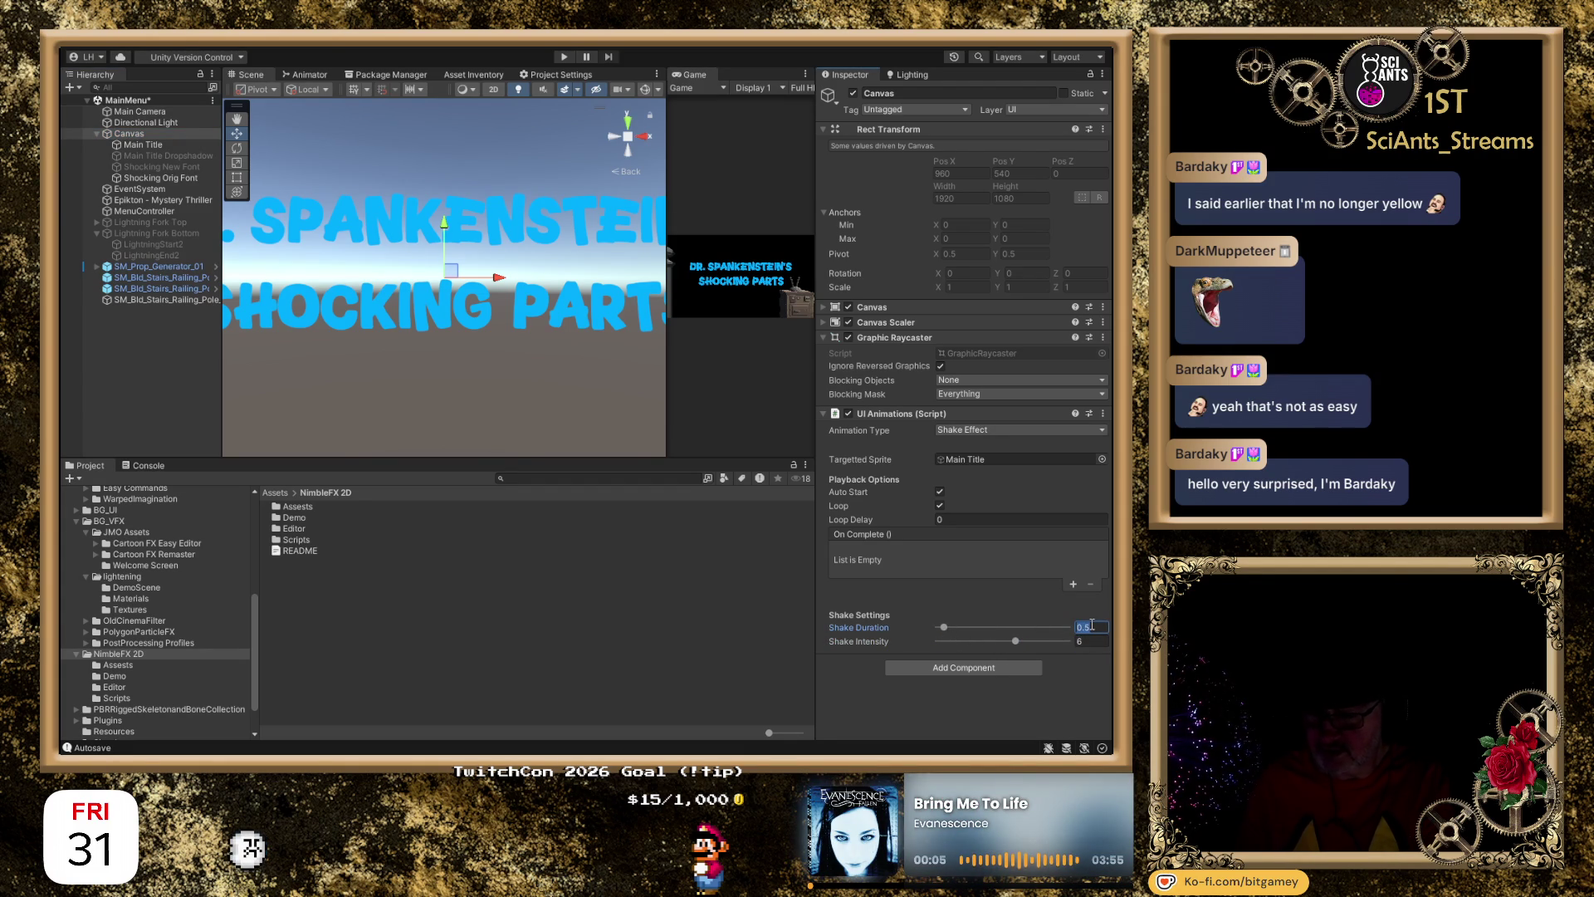
type("5")
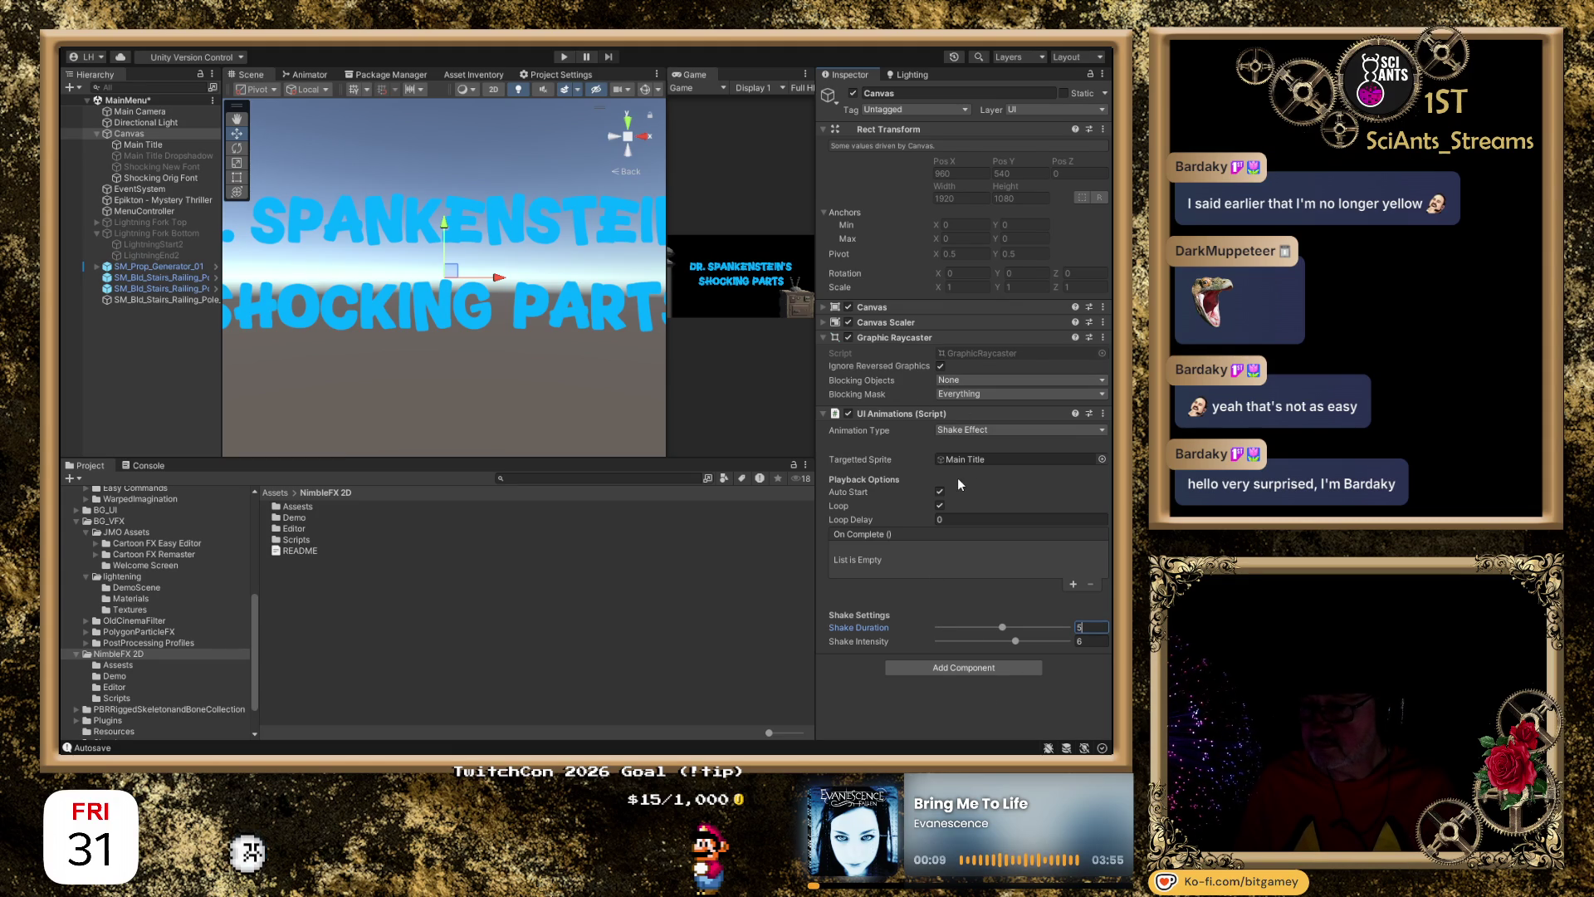
left_click(564, 57)
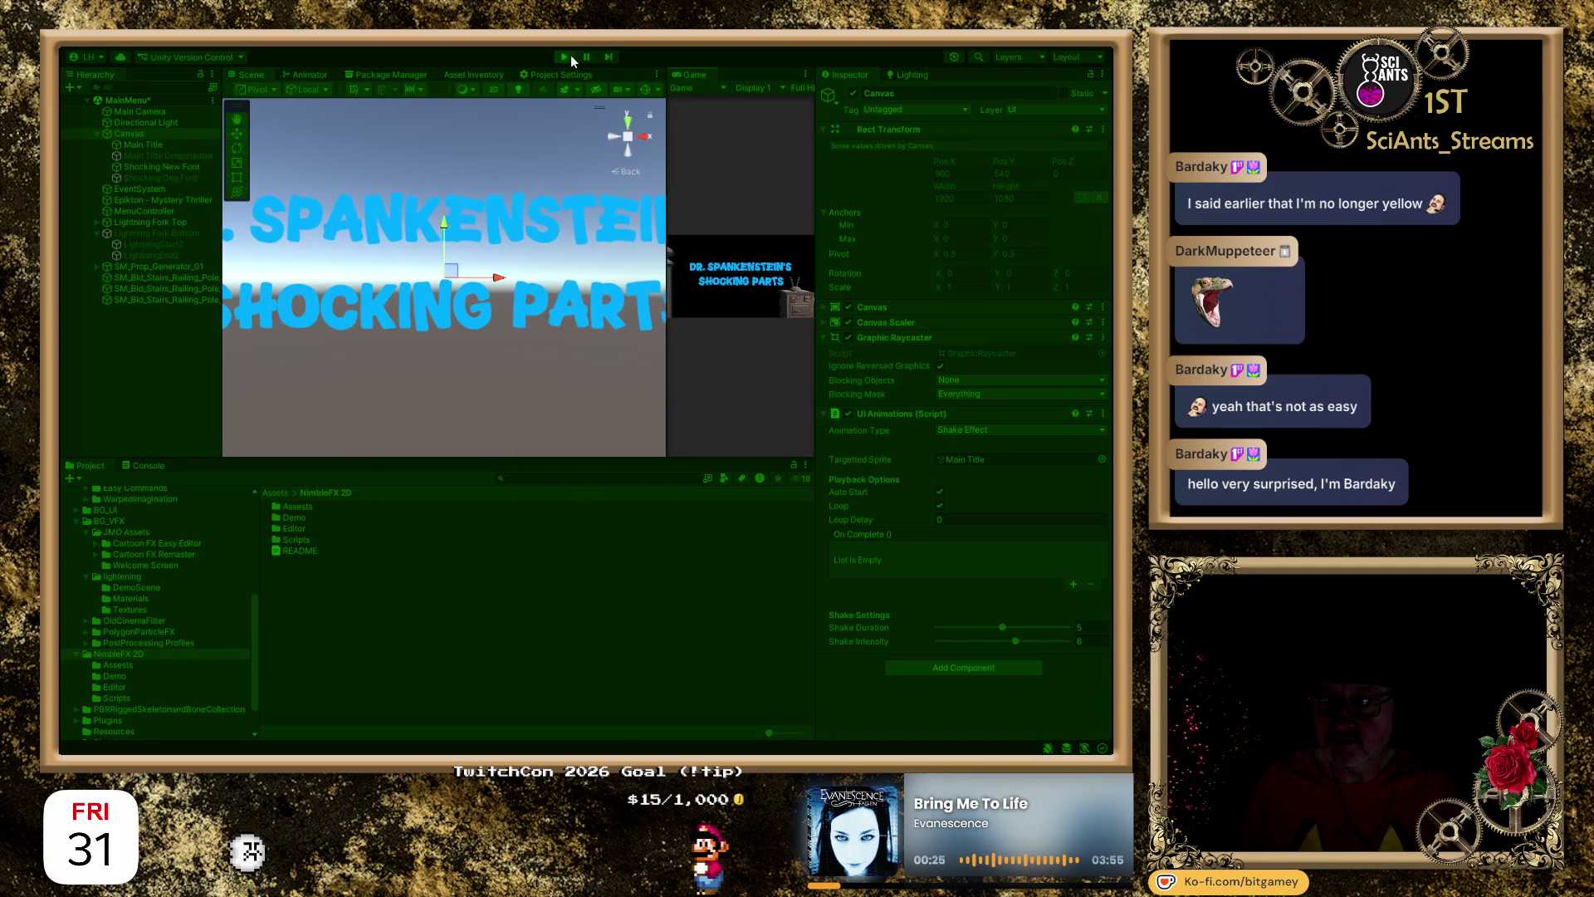
Stop Play mode, raise Shake Intensity and Shake Duration to 10, and test-run the scene again.
left_click(571, 55)
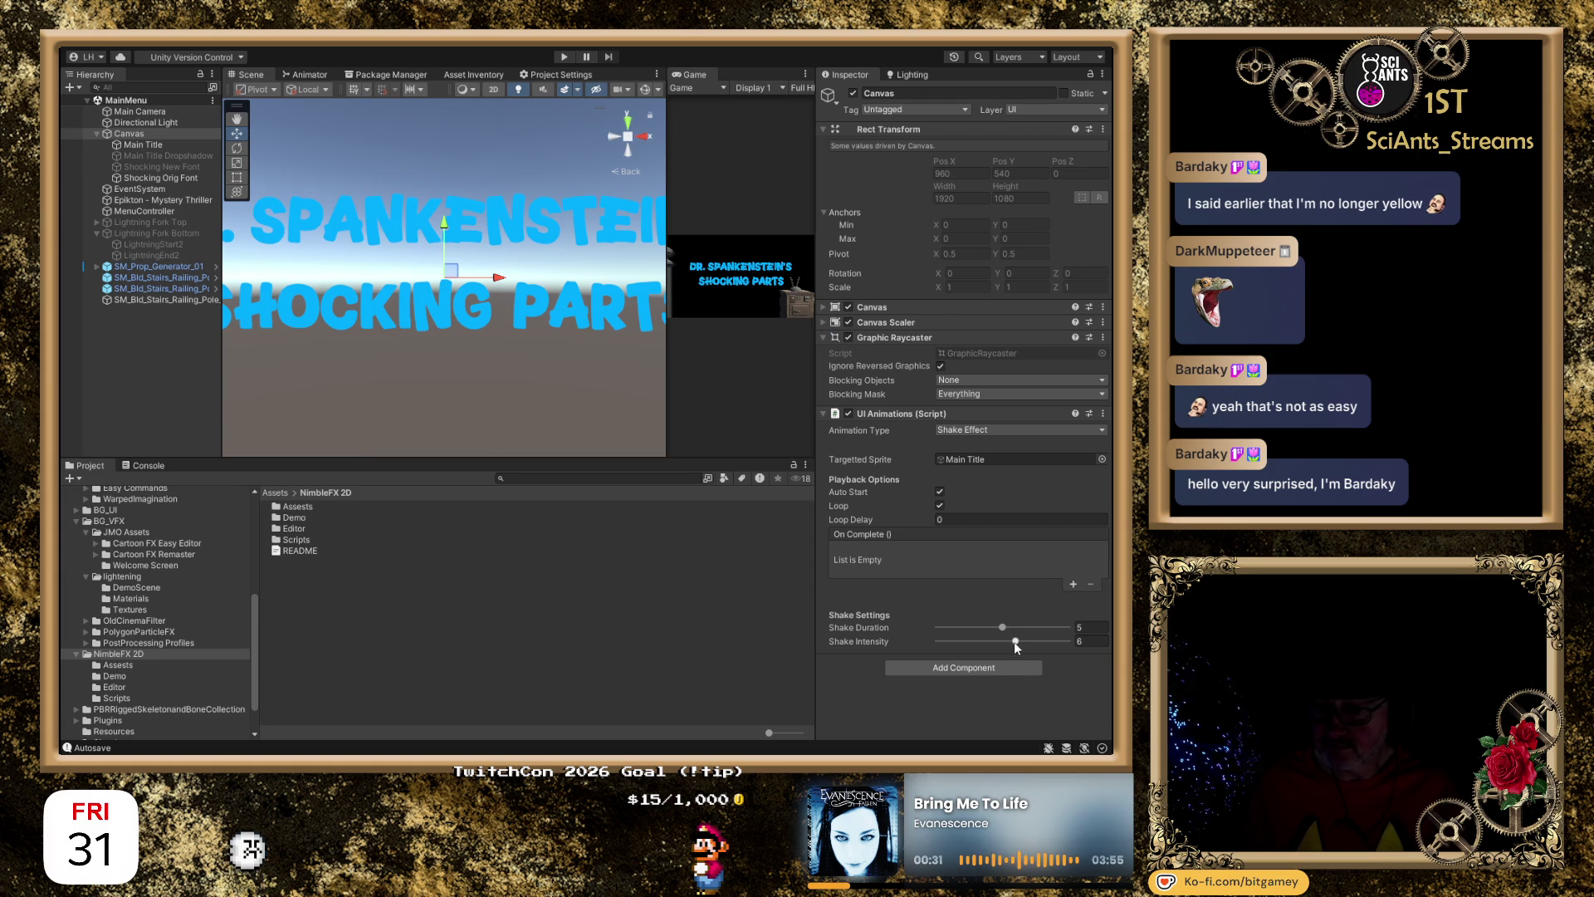
left_click_drag(1014, 639, 1077, 642)
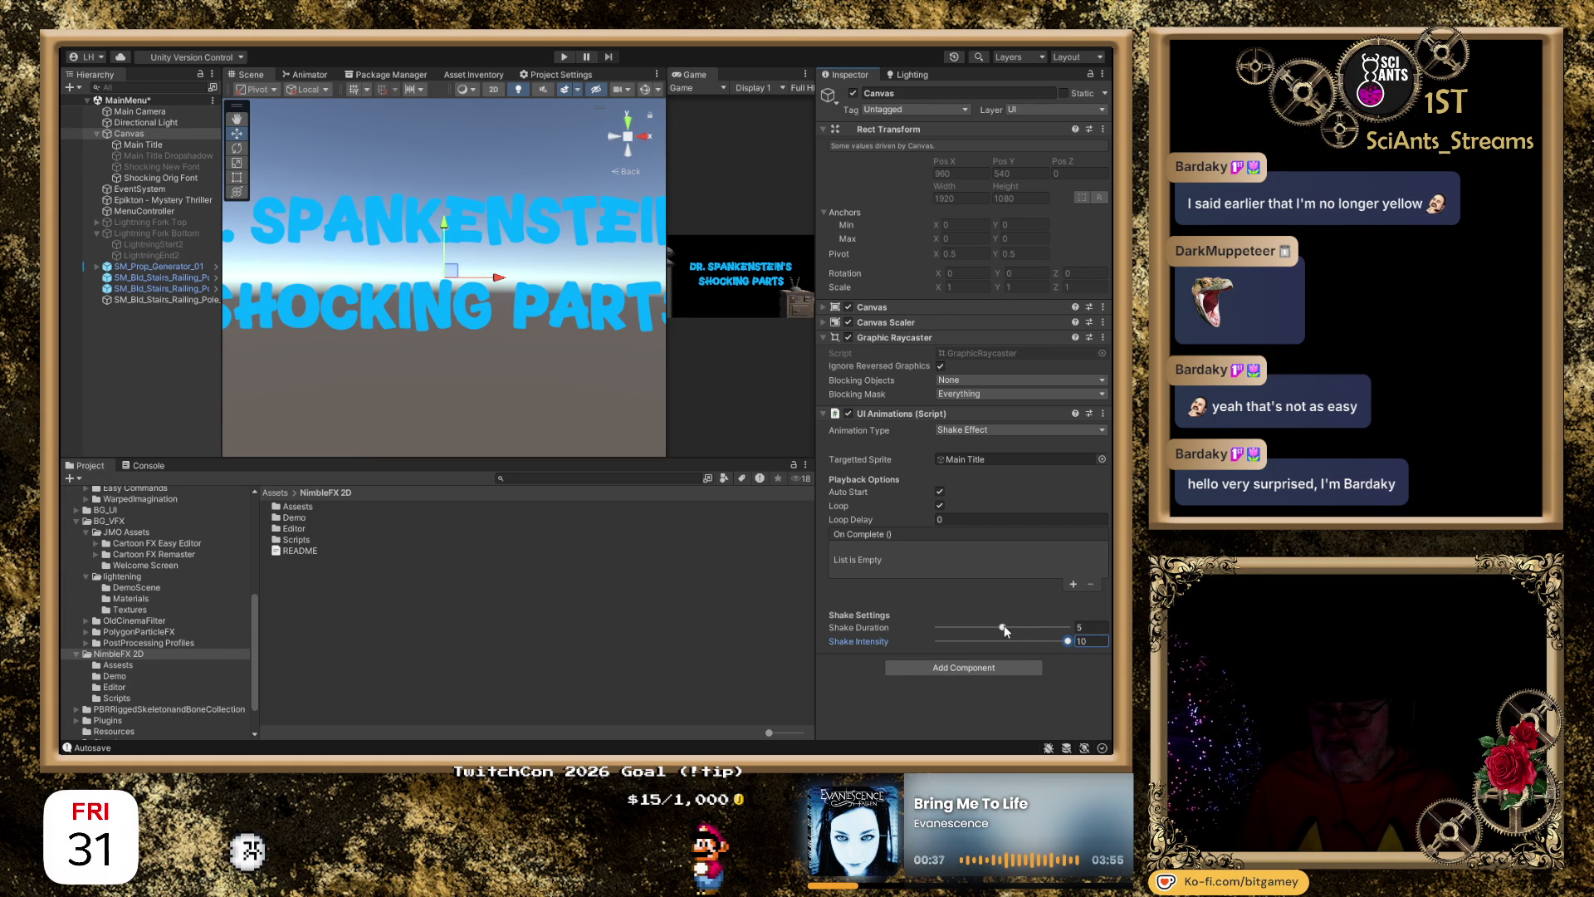
left_click_drag(1004, 627, 1071, 628)
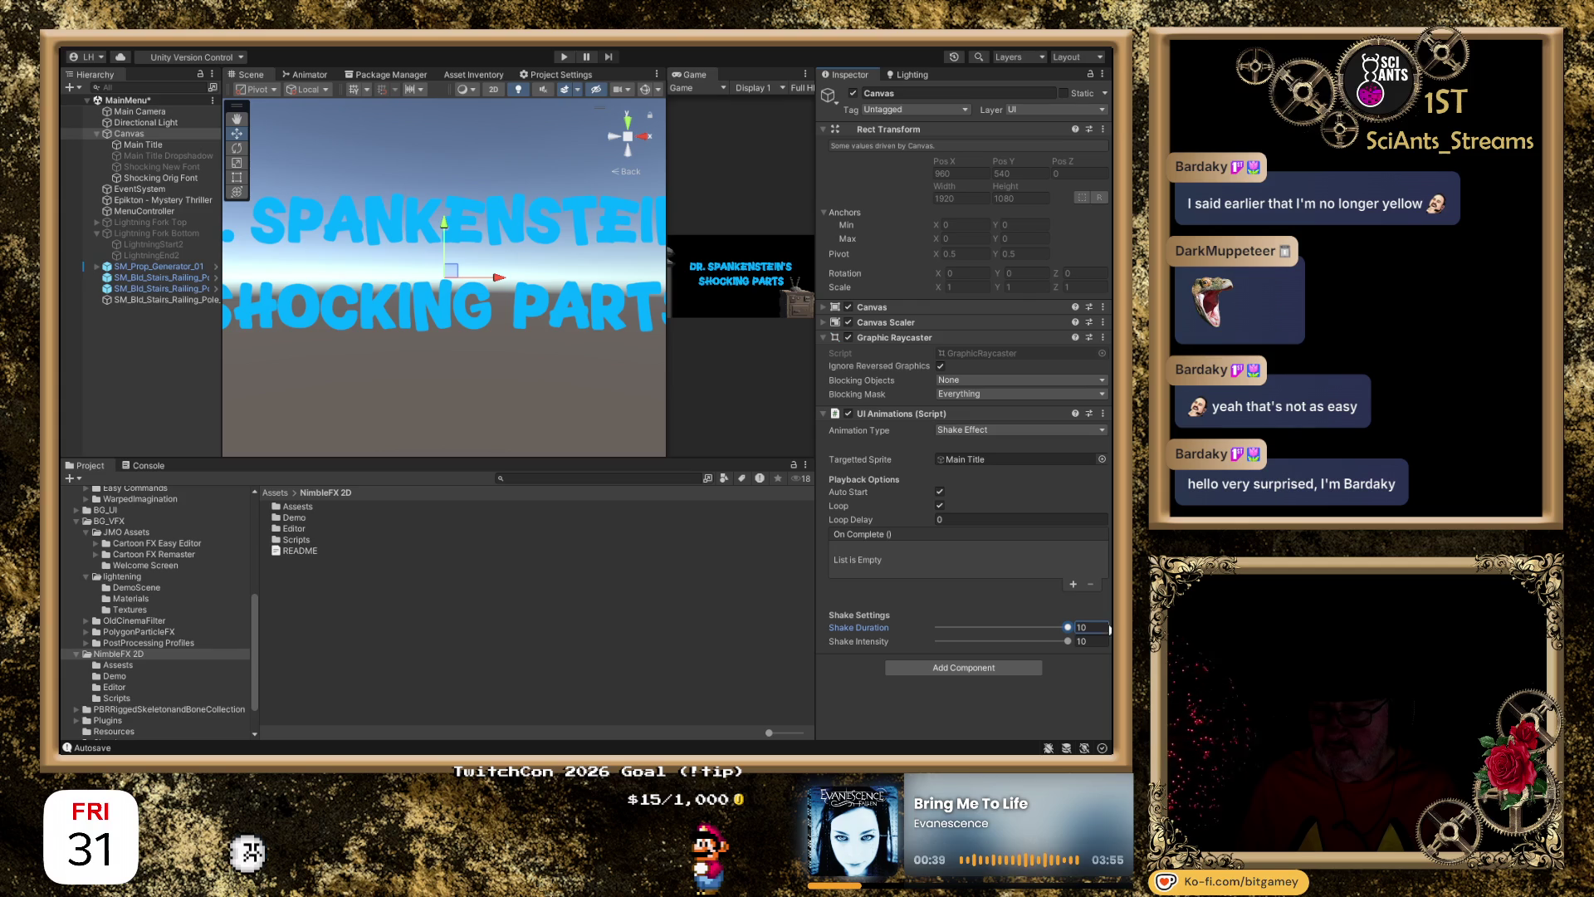
left_click(565, 57)
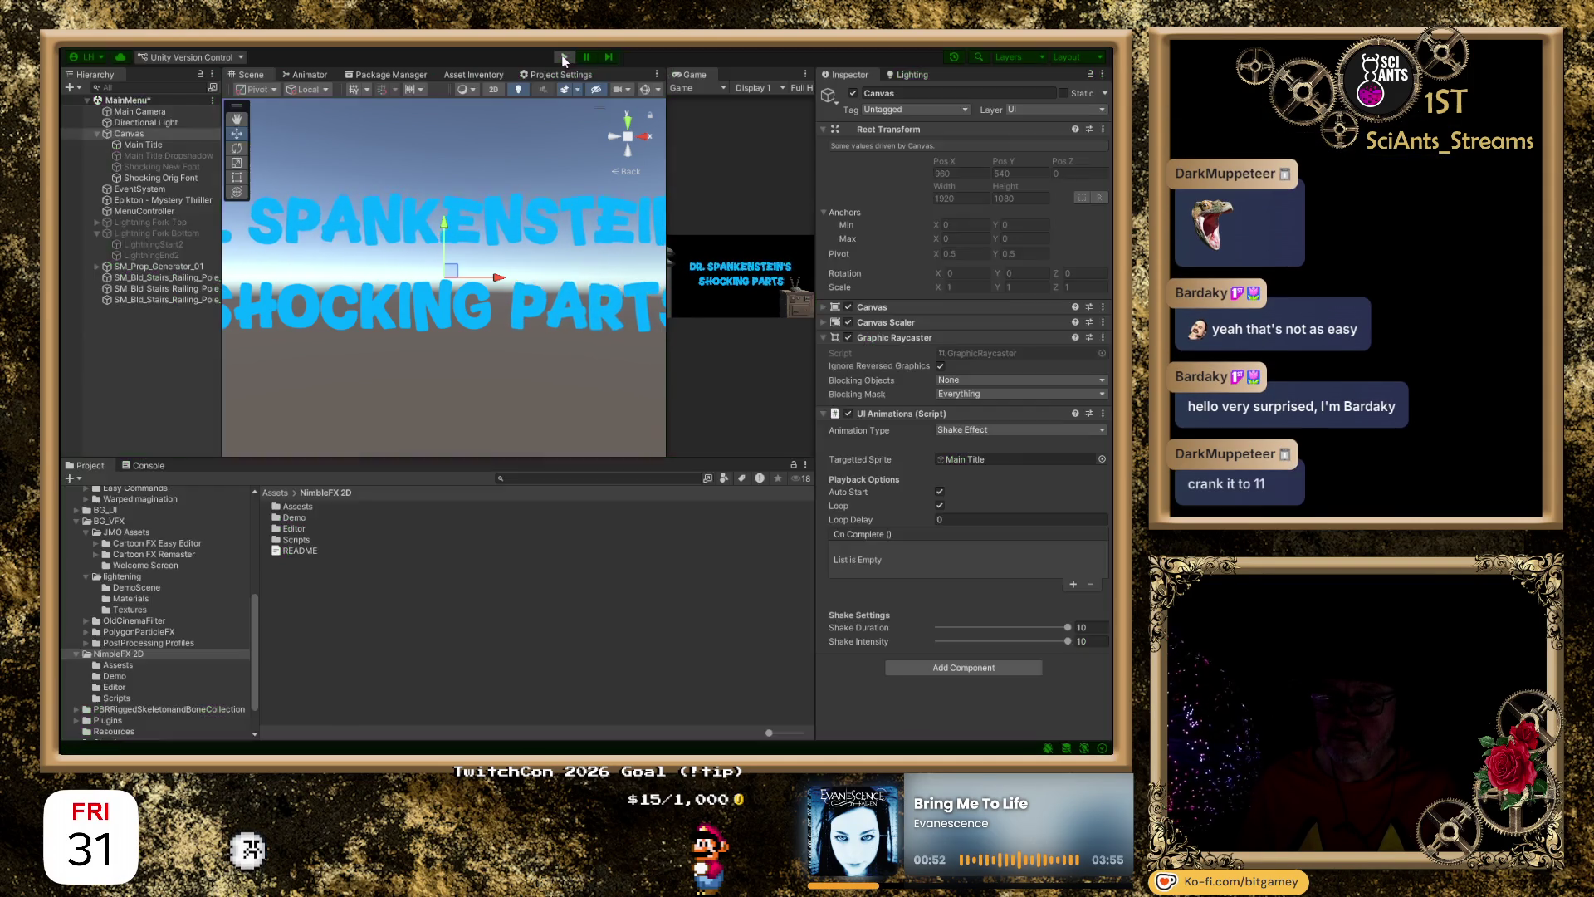
left_click(564, 60)
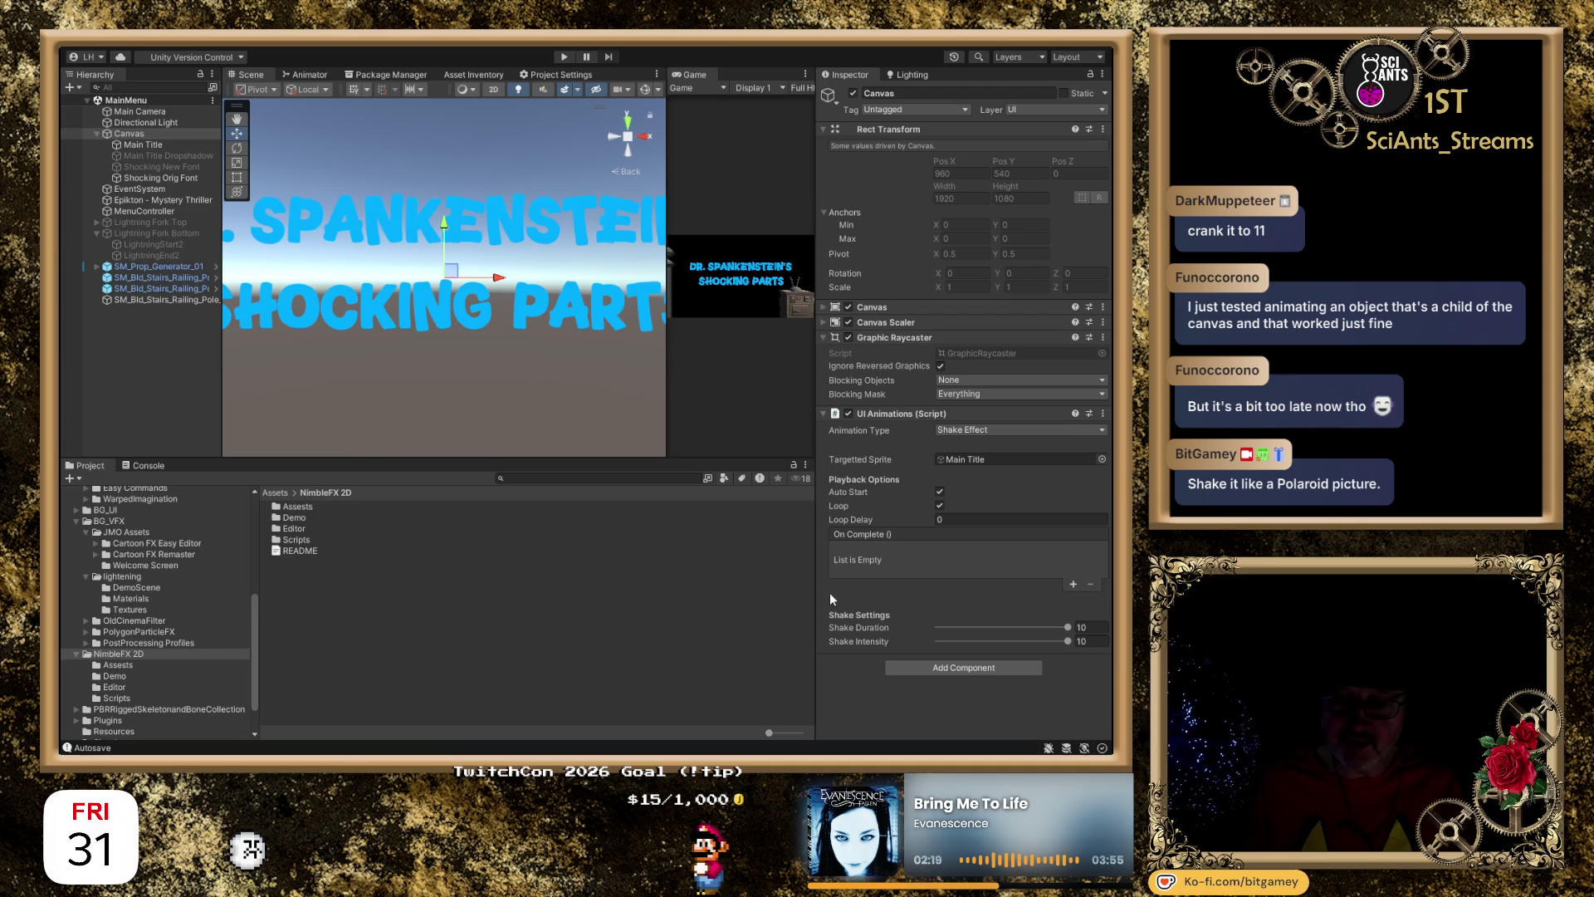
Turn off Auto Start and Loop on the Canvas's UI Animations shake effect.
left_click(943, 493)
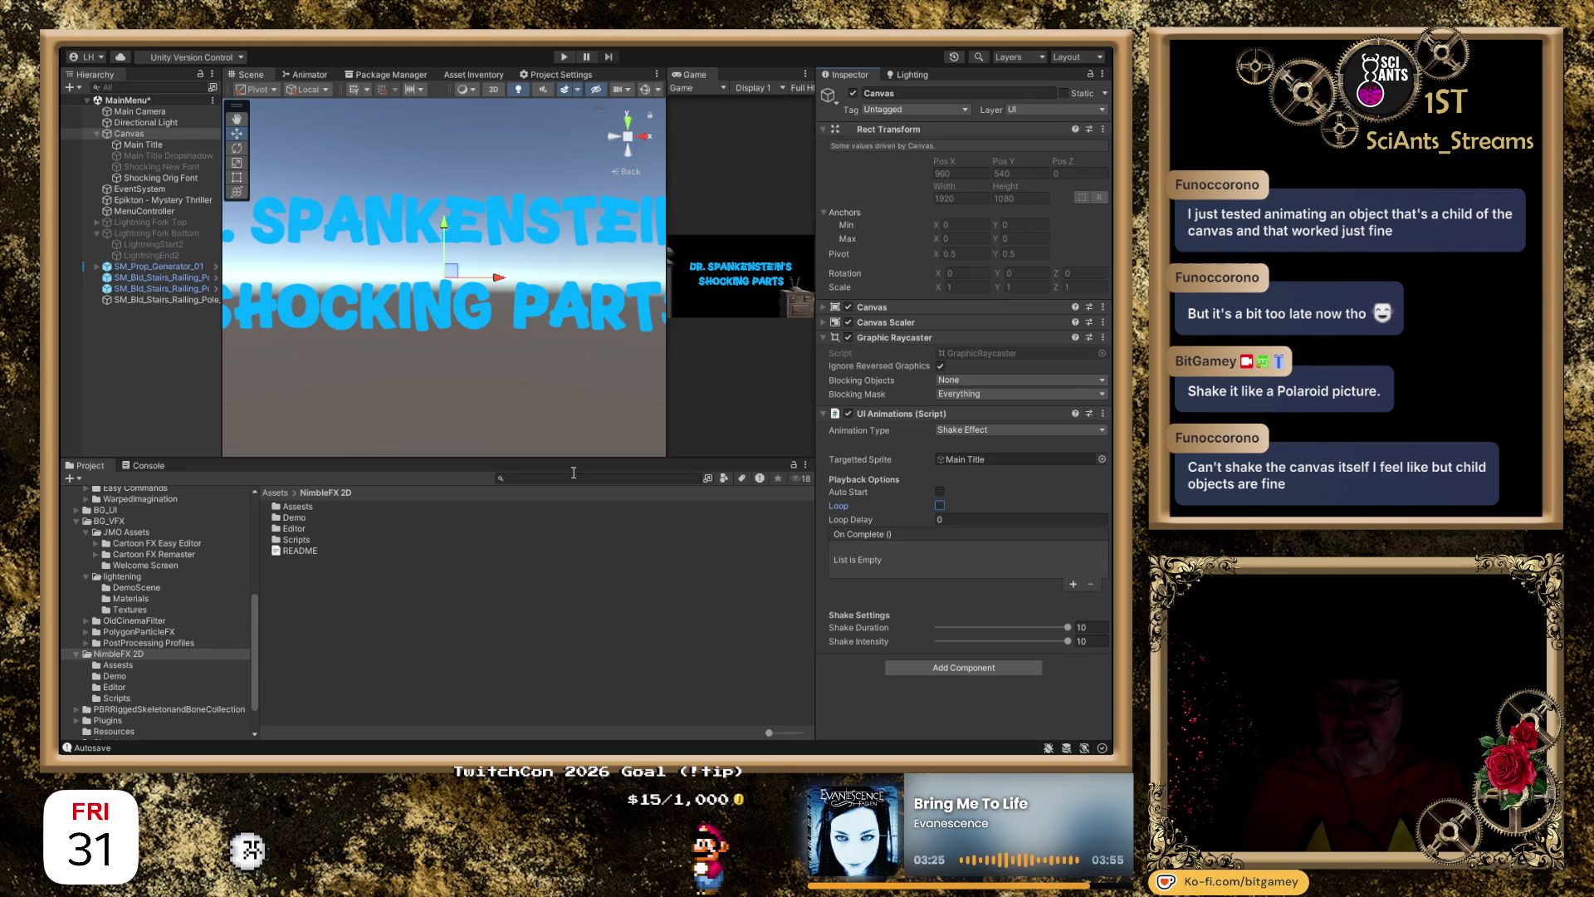
scroll(475, 337, "down", 3)
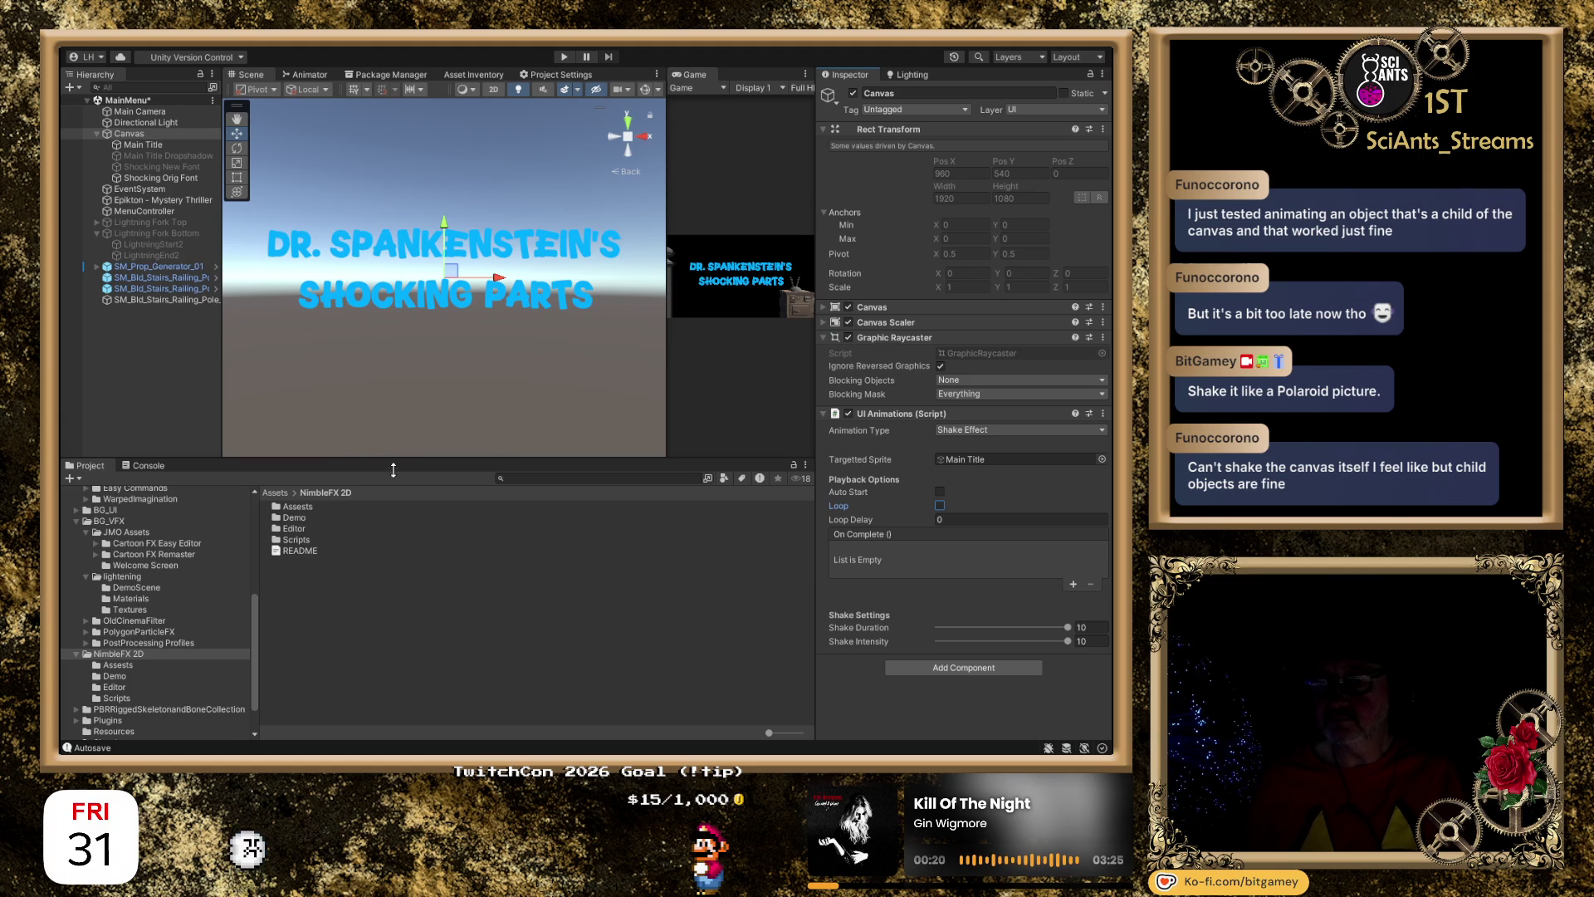
Select MenuController in the Hierarchy to view its Menu Controller script fields.
left_click(143, 213)
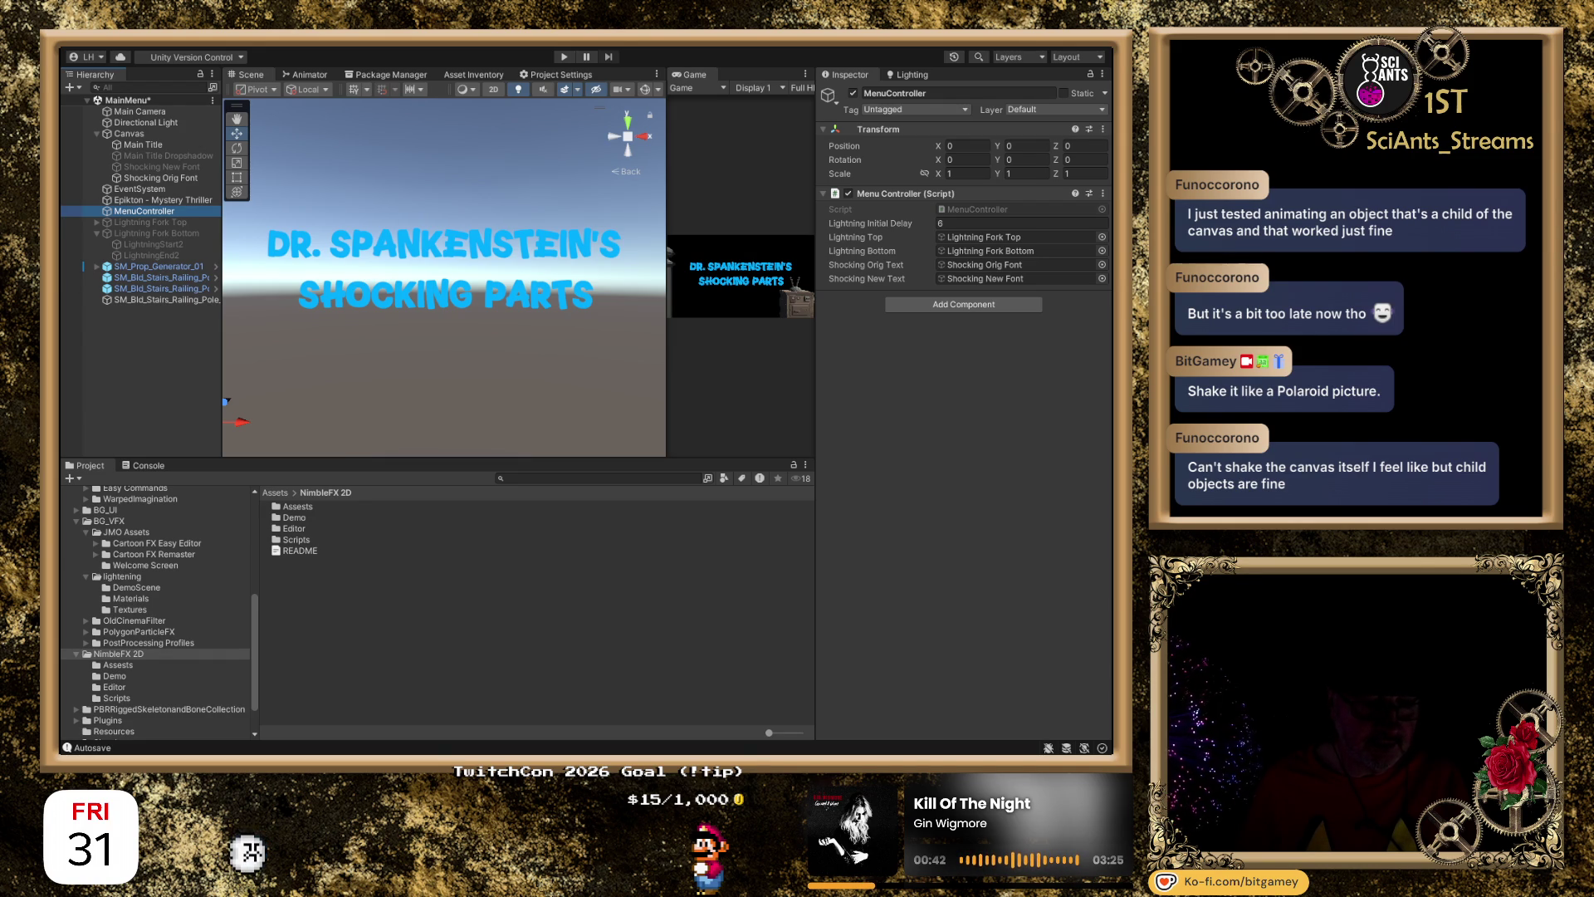
key("alt+Tab")
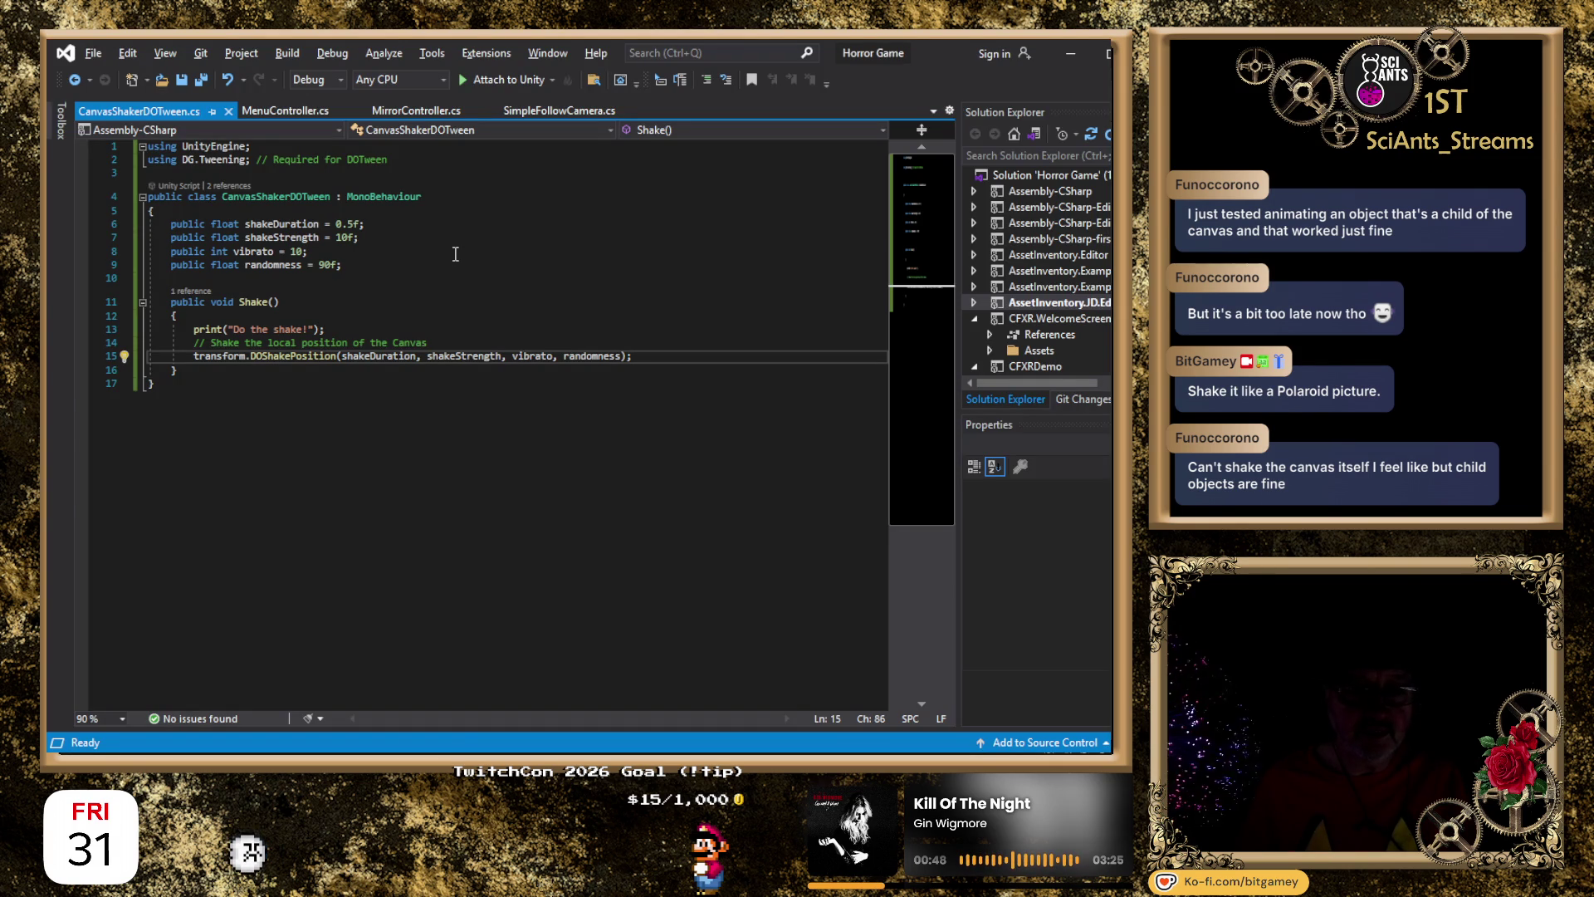
In MenuController.cs, delete the static CanvasShakerDOTween instance declaration and its blank lines.
left_click(280, 113)
left_click(550, 310)
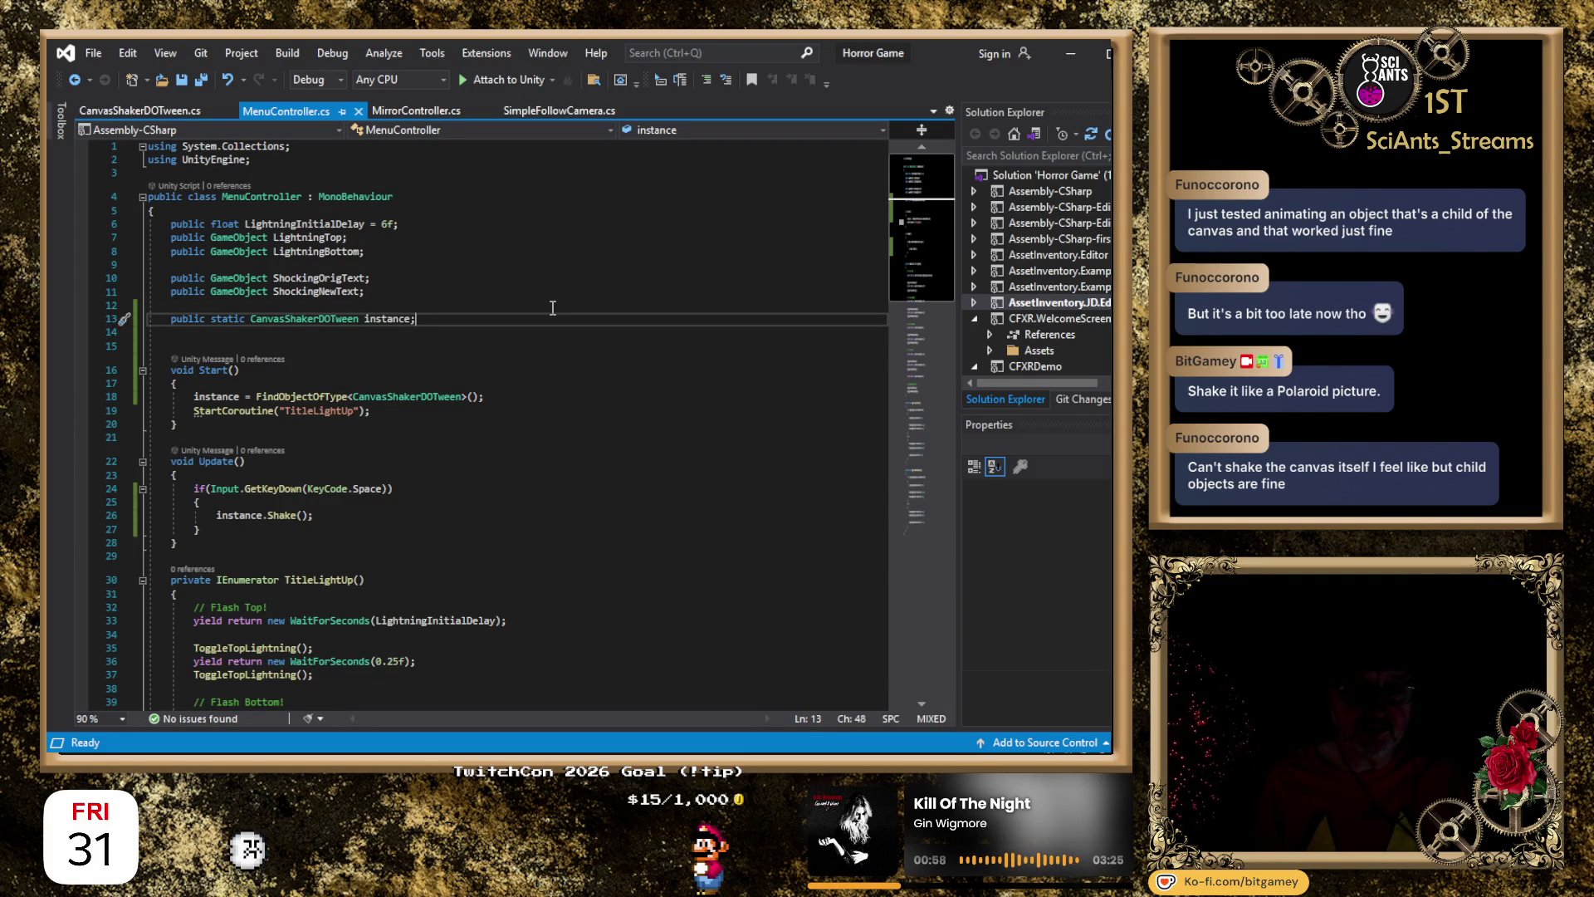
key("shift+Home")
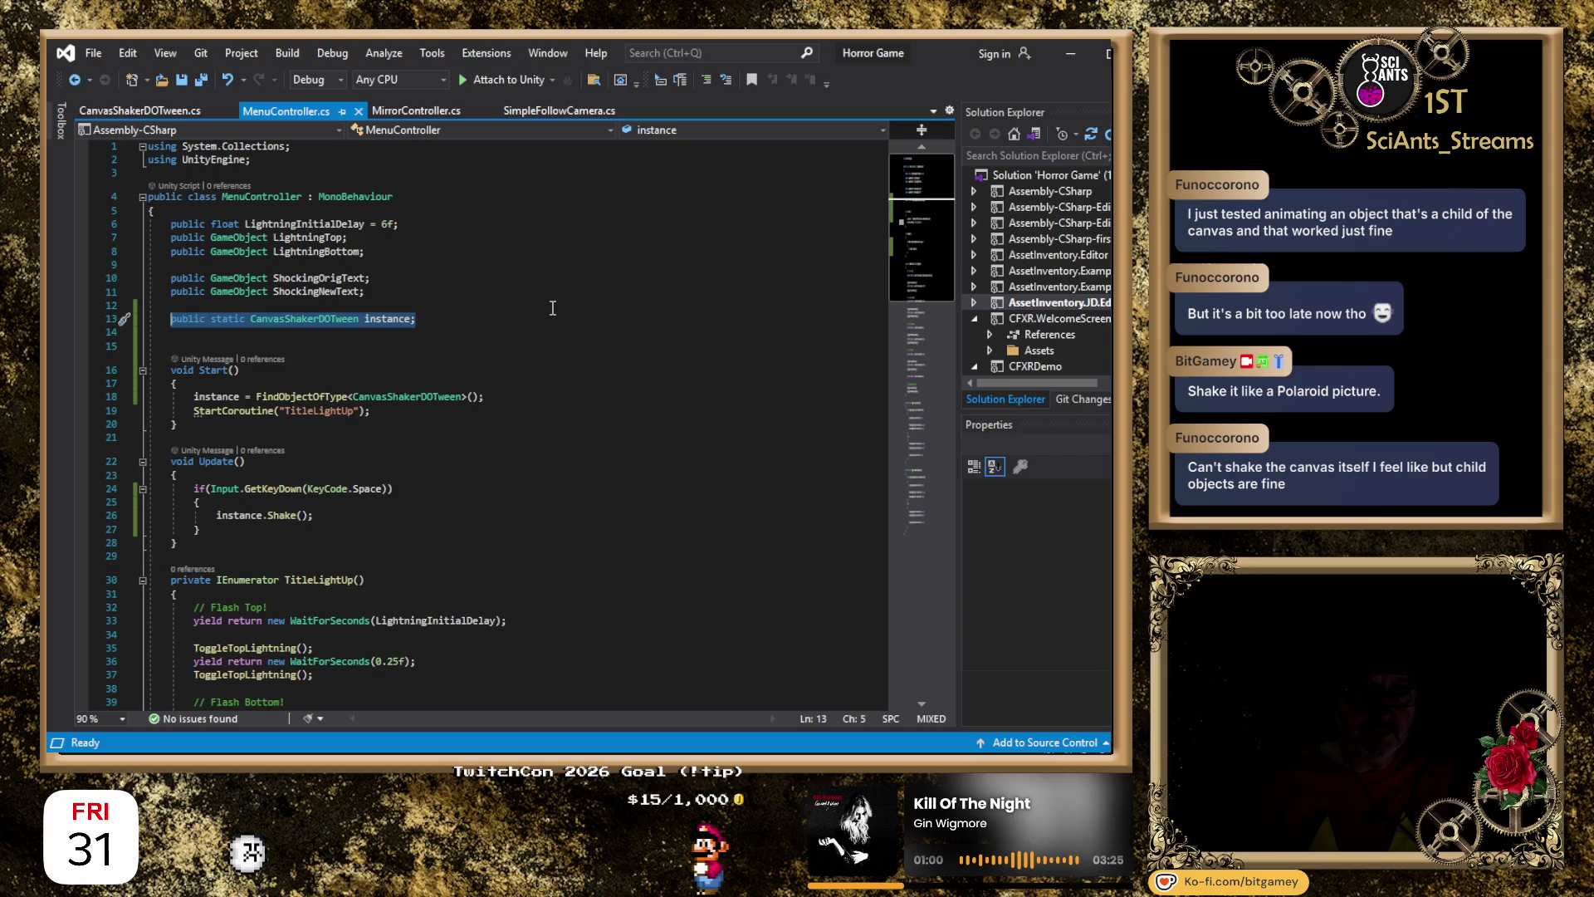
key("Delete")
key("Up")
key("Delete")
key("Delete")
key("Delete")
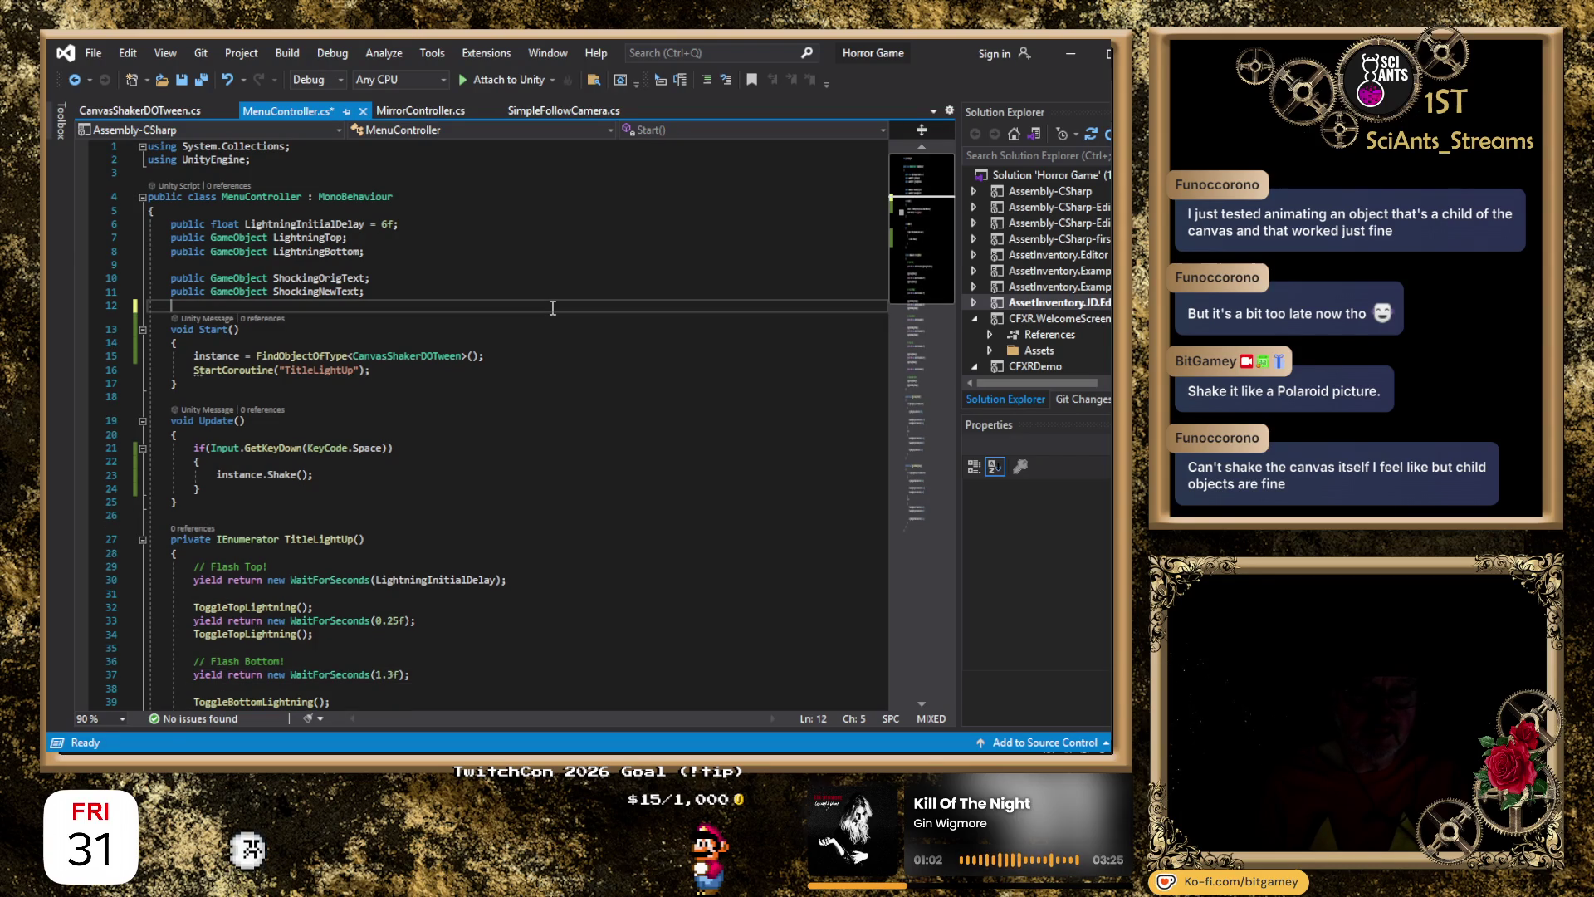
Remove the space-key if-block calling instance.Shake() from Update.
left_click(407, 472)
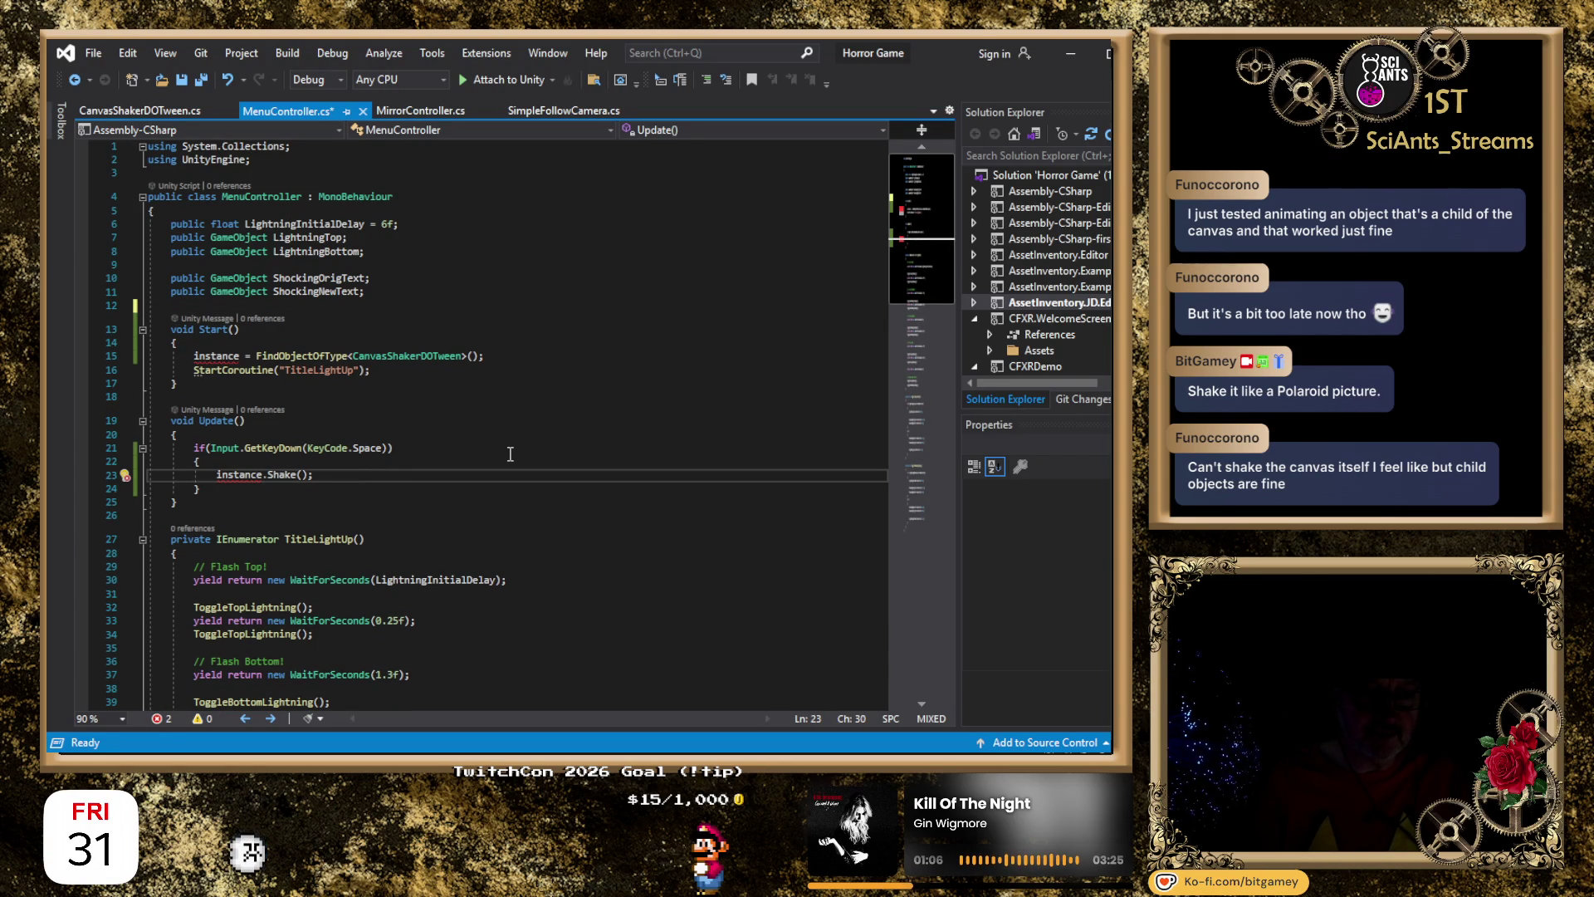
key("shift+Home")
key("Up")
key("Up")
key("Home")
key("shift+Down")
key("shift+Down")
key("shift+Down")
key("shift+End")
key("Delete")
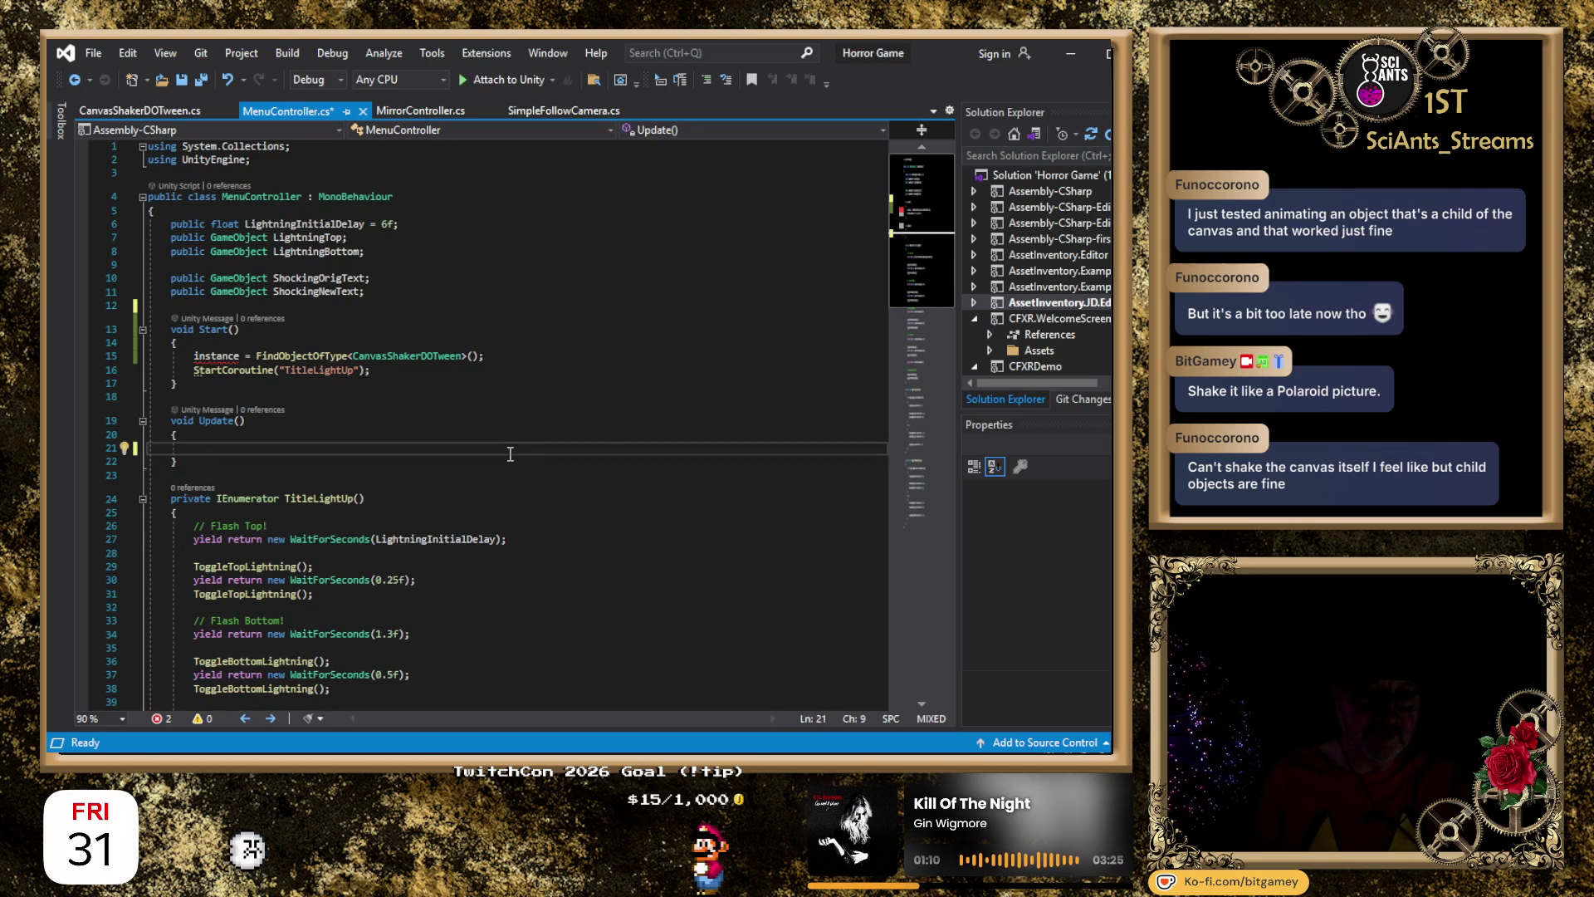
Delete the FindObjectOfType line from Start, close CanvasShakerDOTween.cs, and save.
left_click(550, 364)
key("shift+Up")
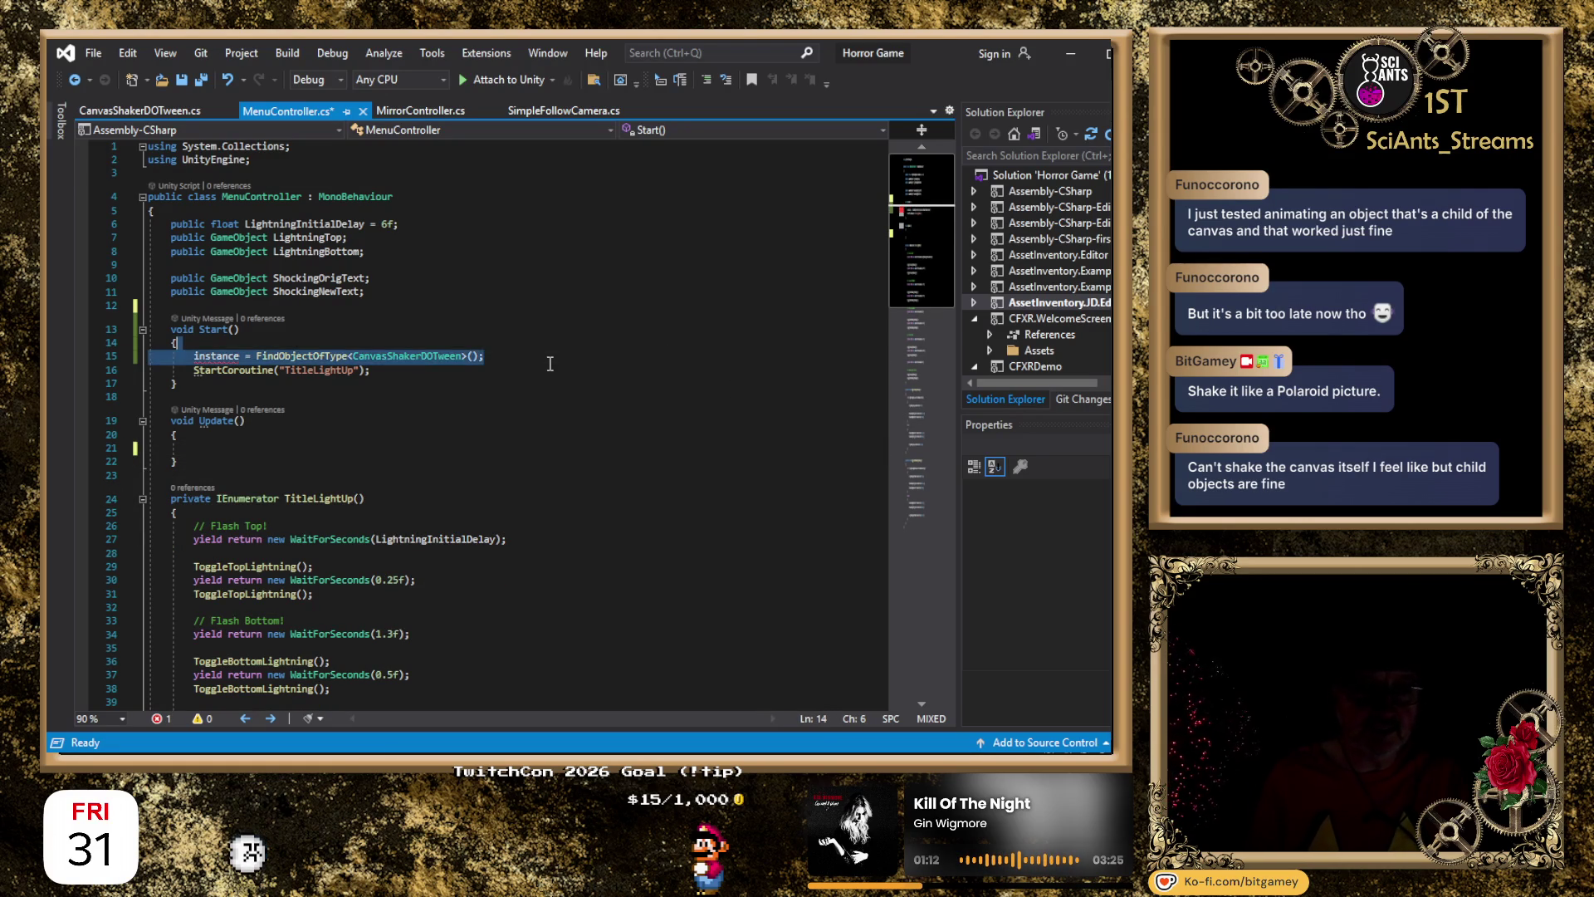
key("Delete")
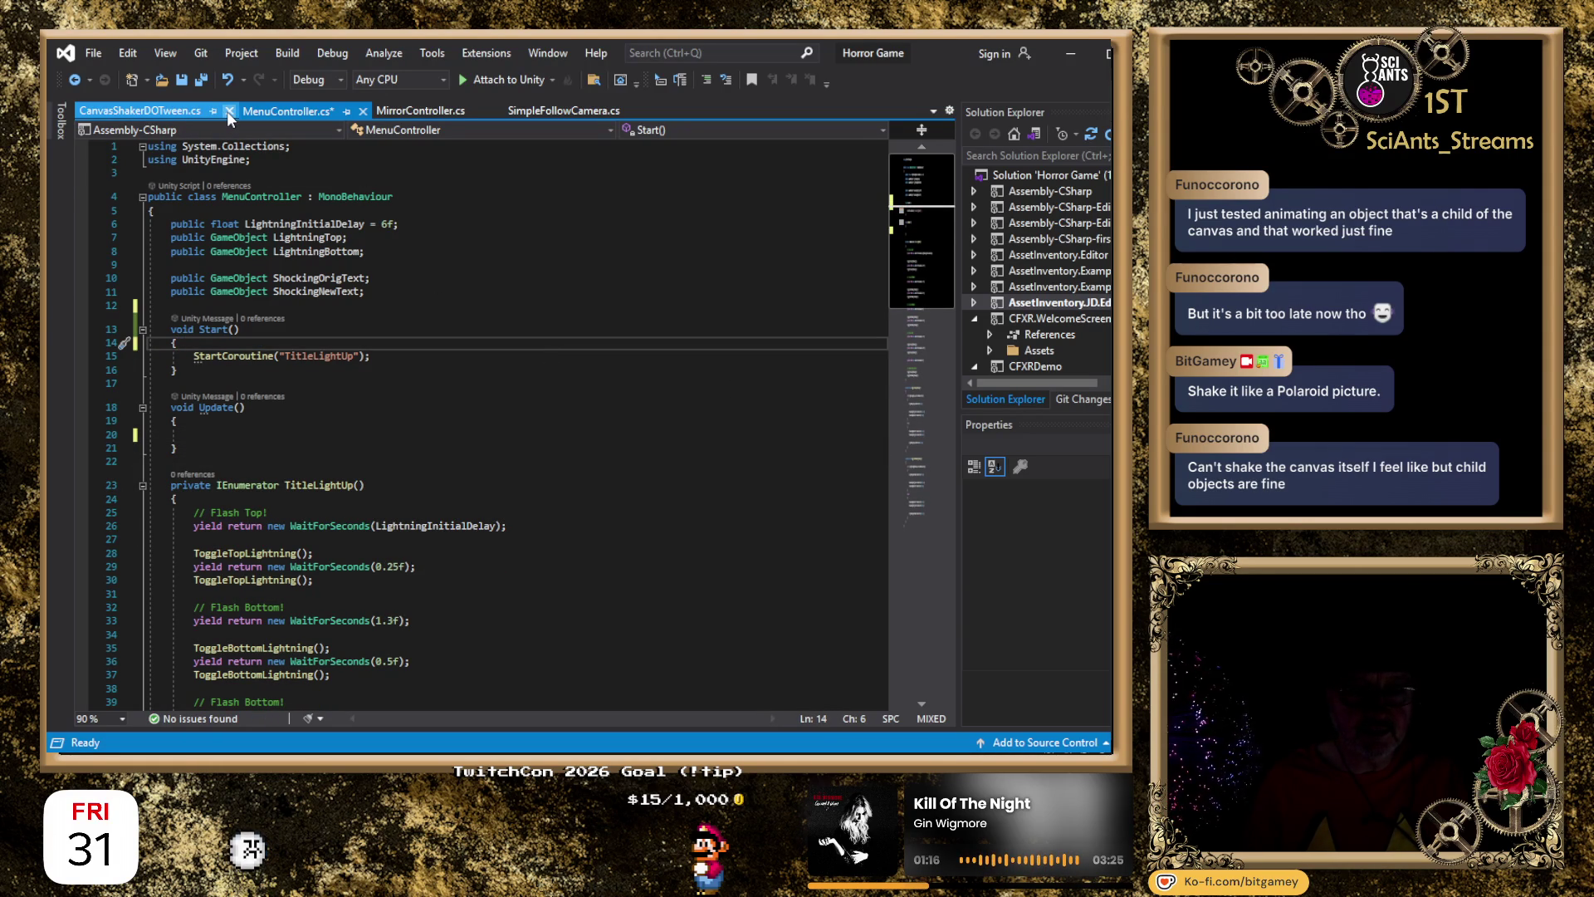
left_click(227, 111)
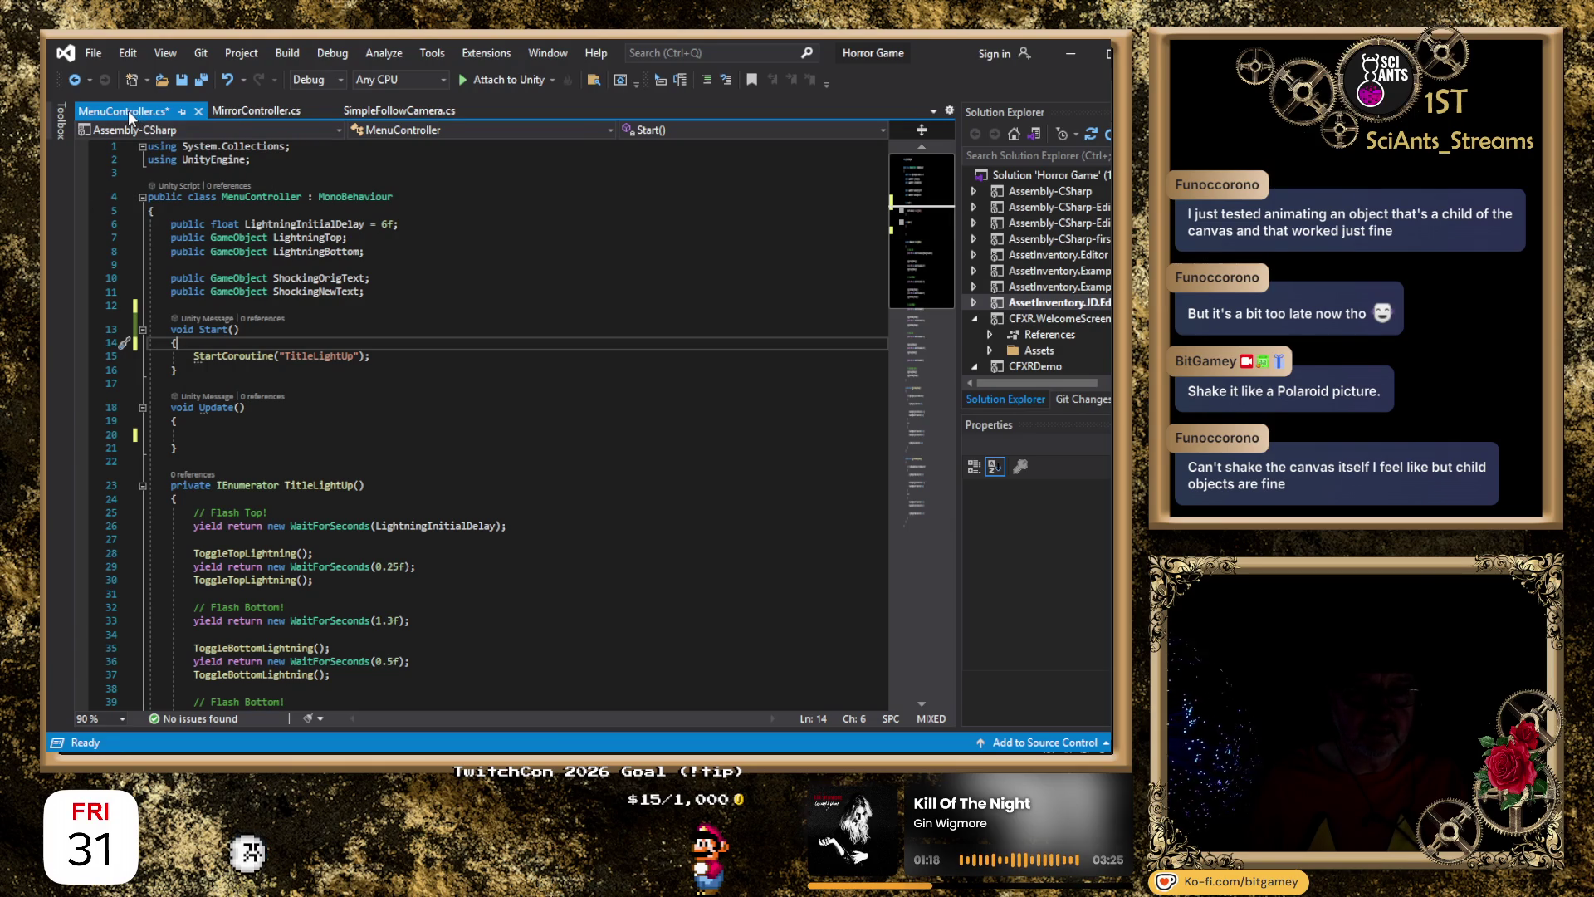
key("ctrl+s")
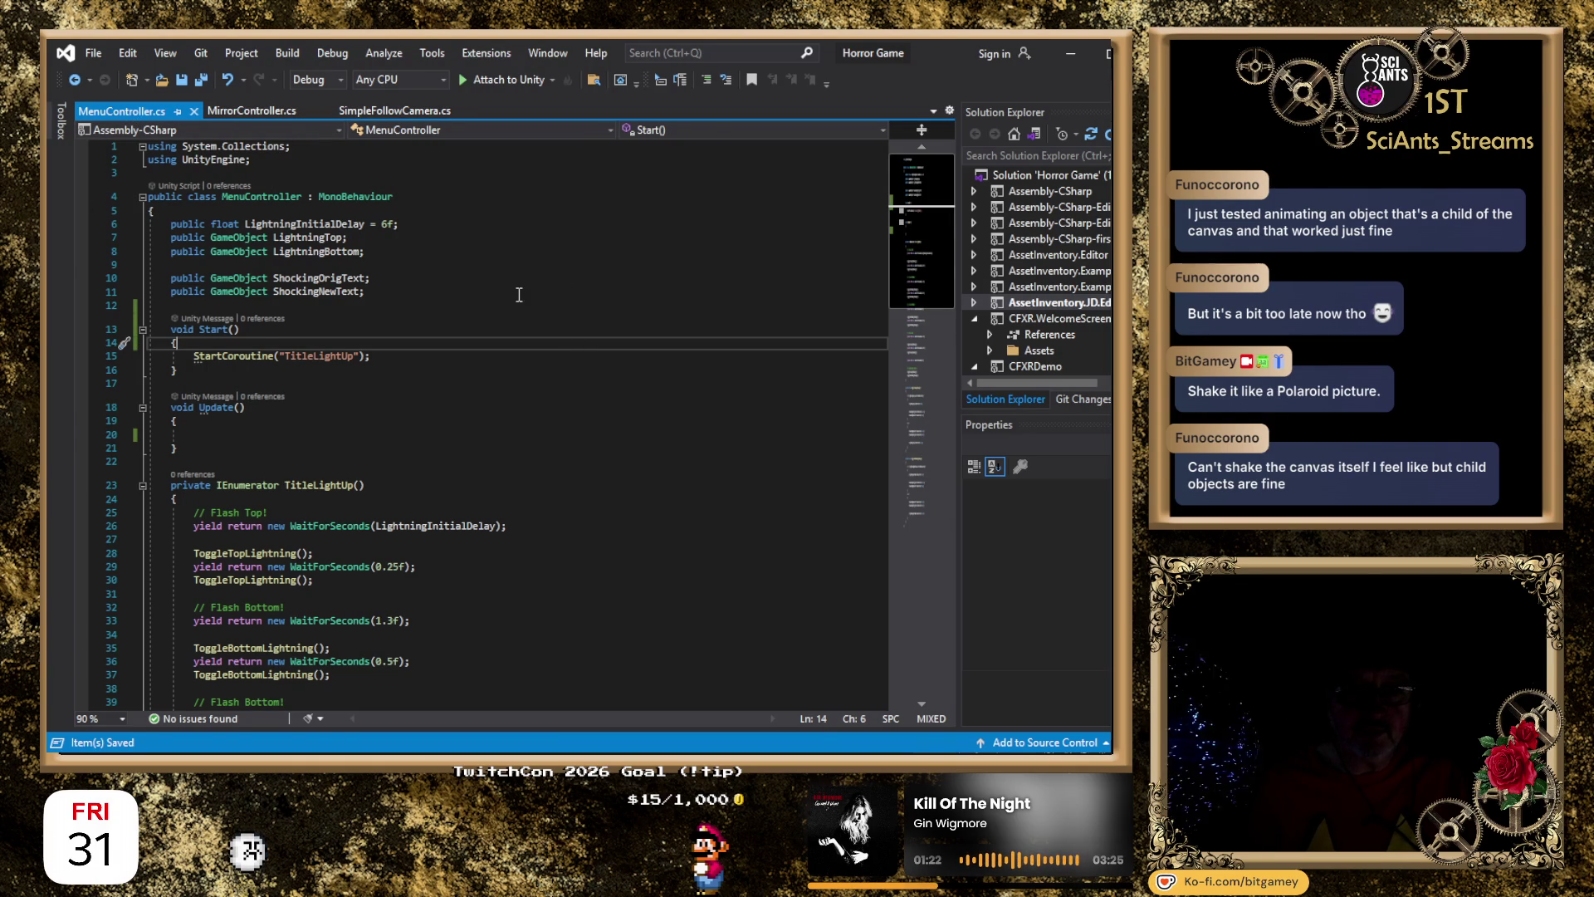
left_click(469, 295)
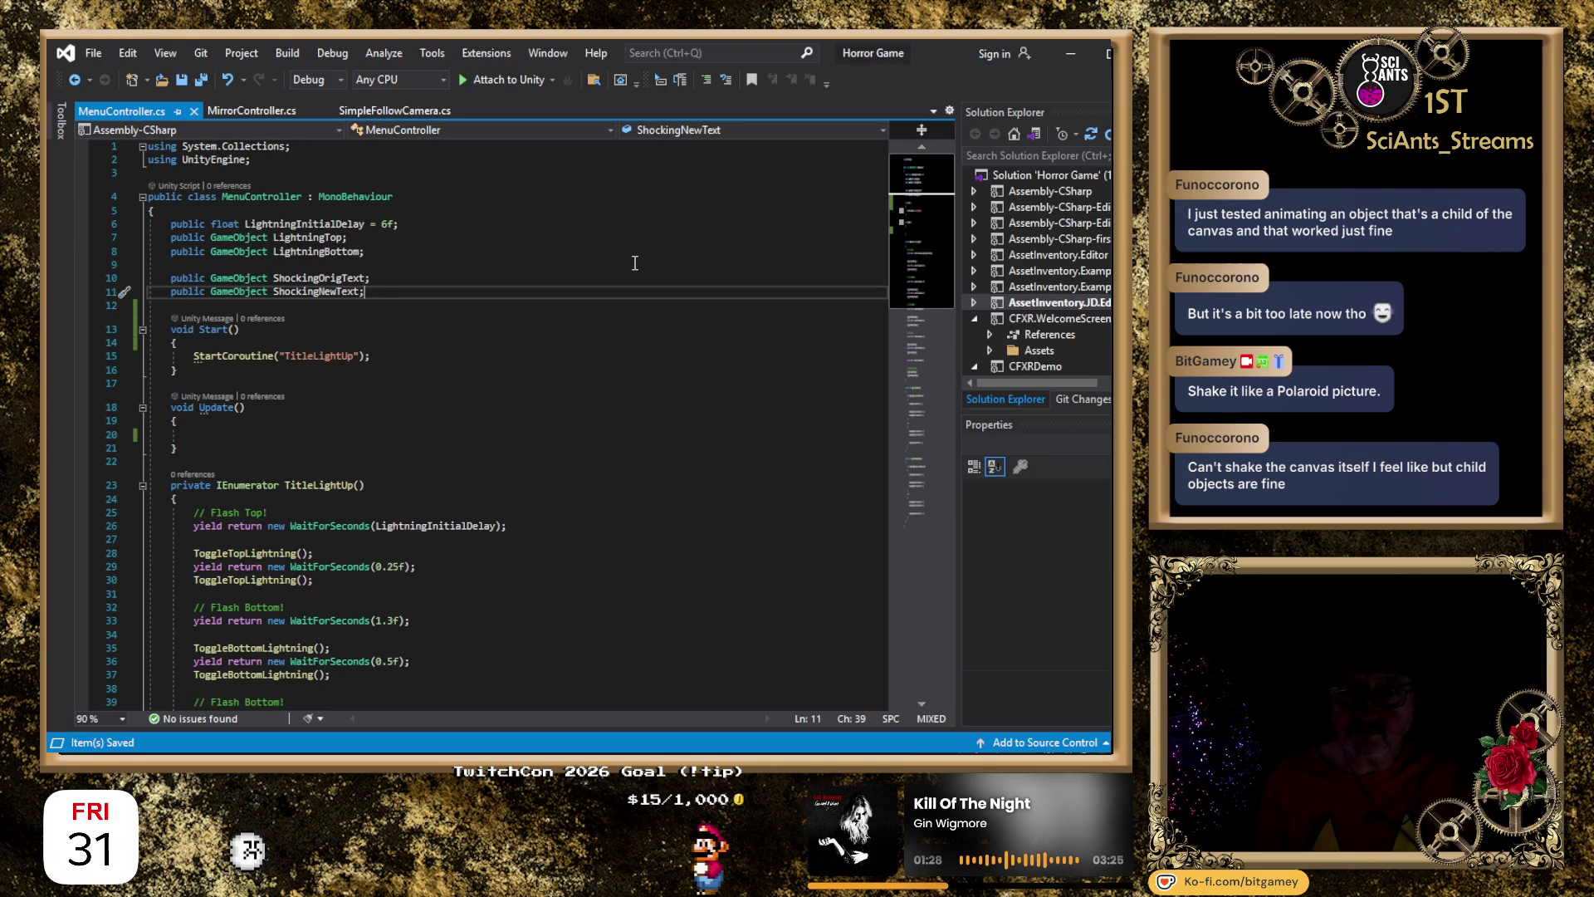
key("alt+Tab")
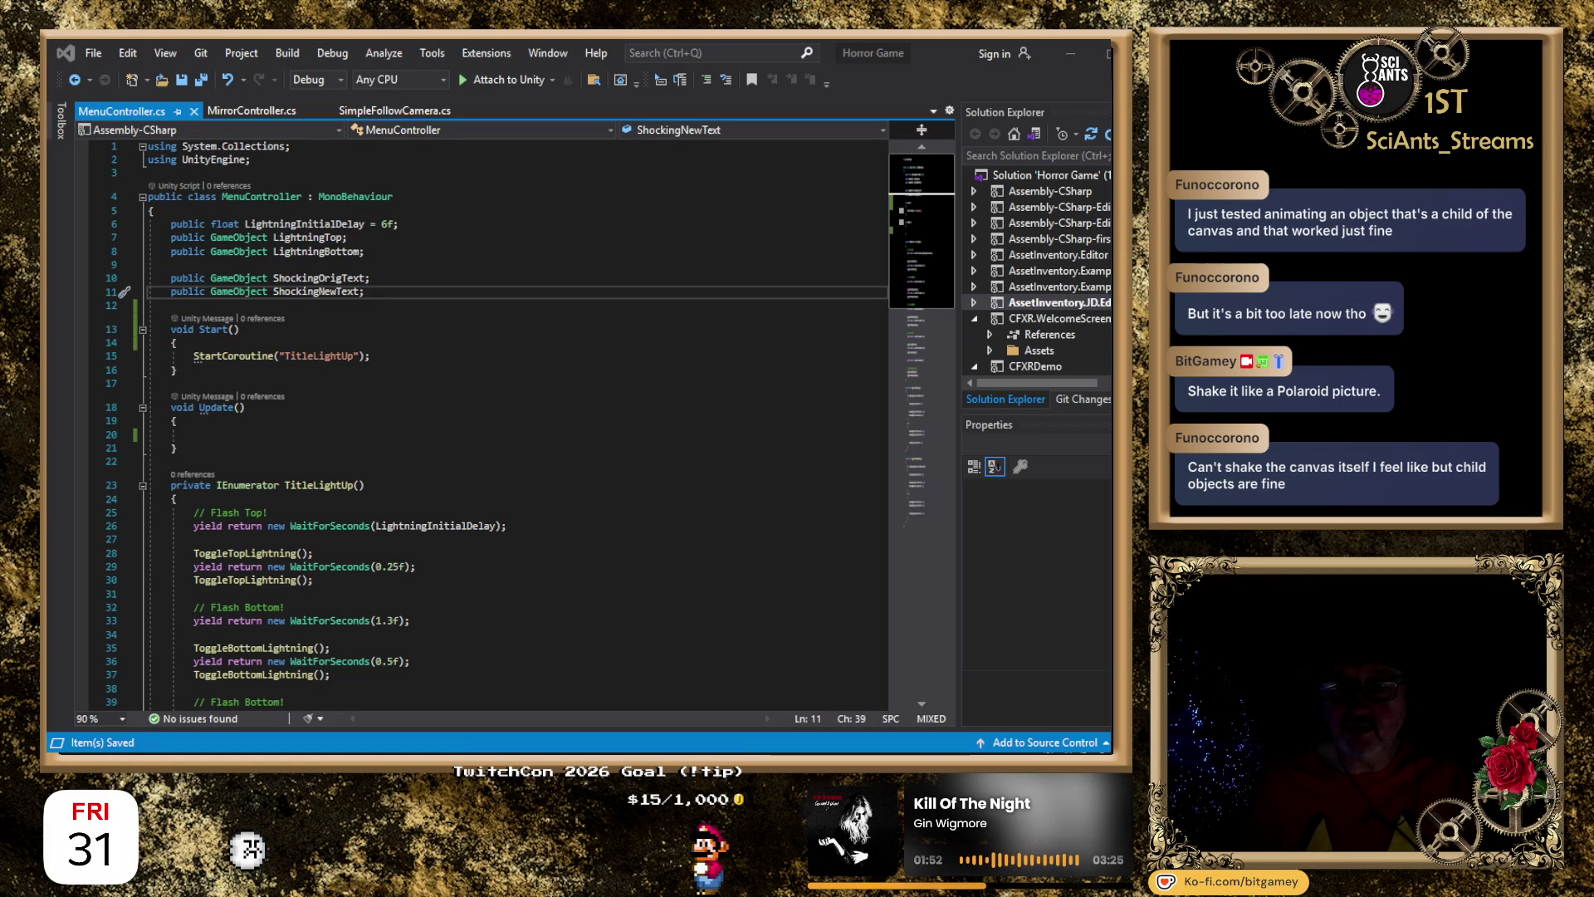
key("alt+Tab")
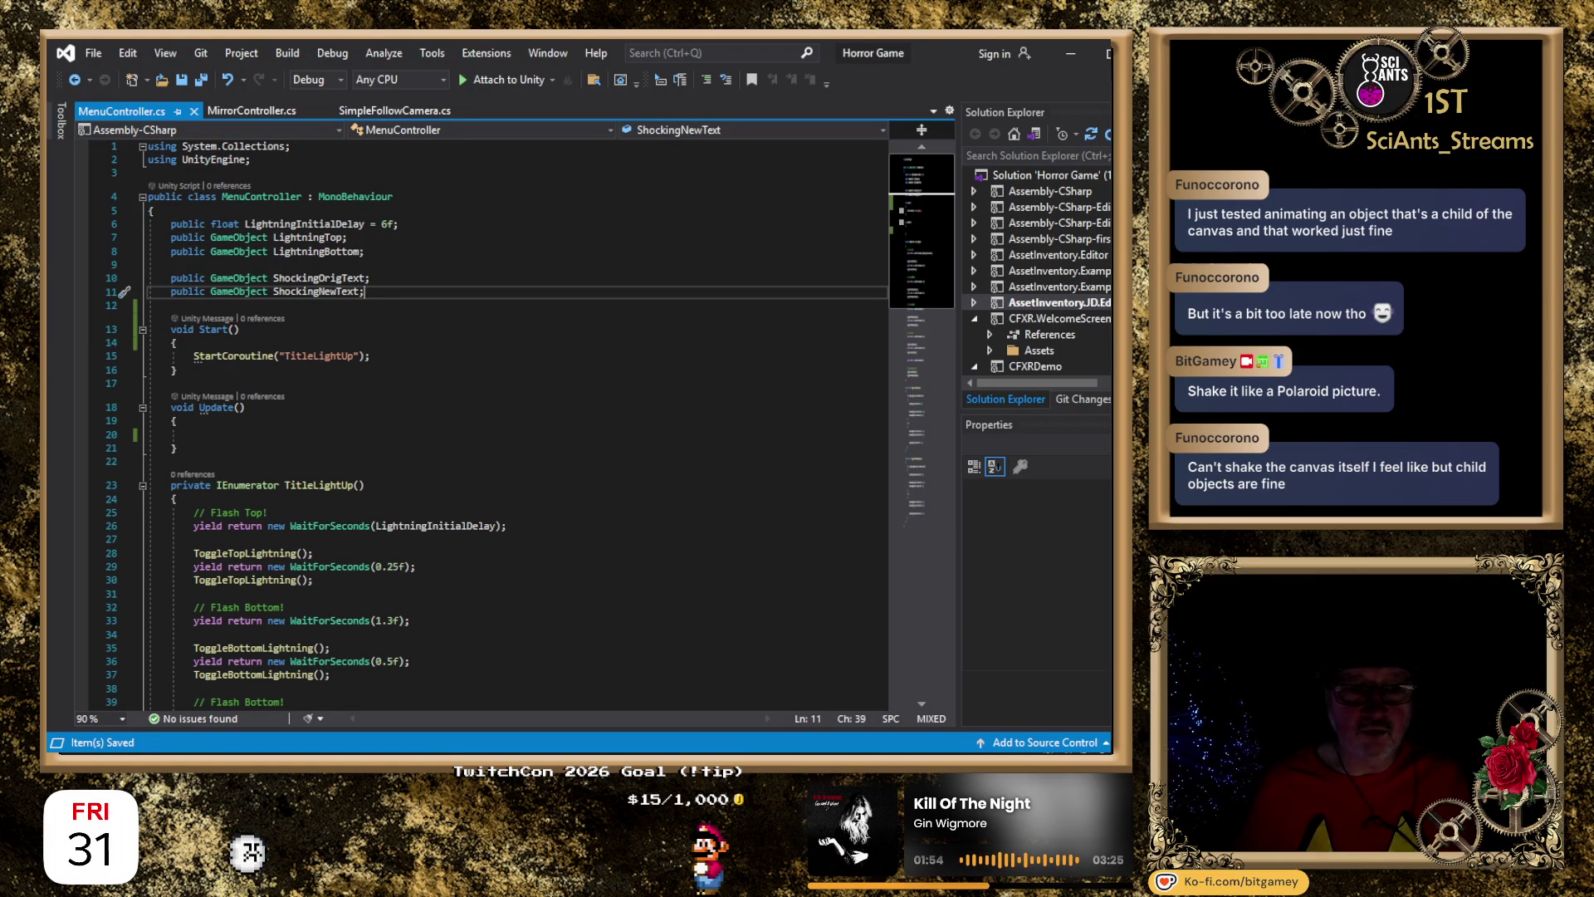
key("Return")
key("Return")
Declare 'public GameObject MenuCanvas;' in MenuController.cs and save.
type("public")
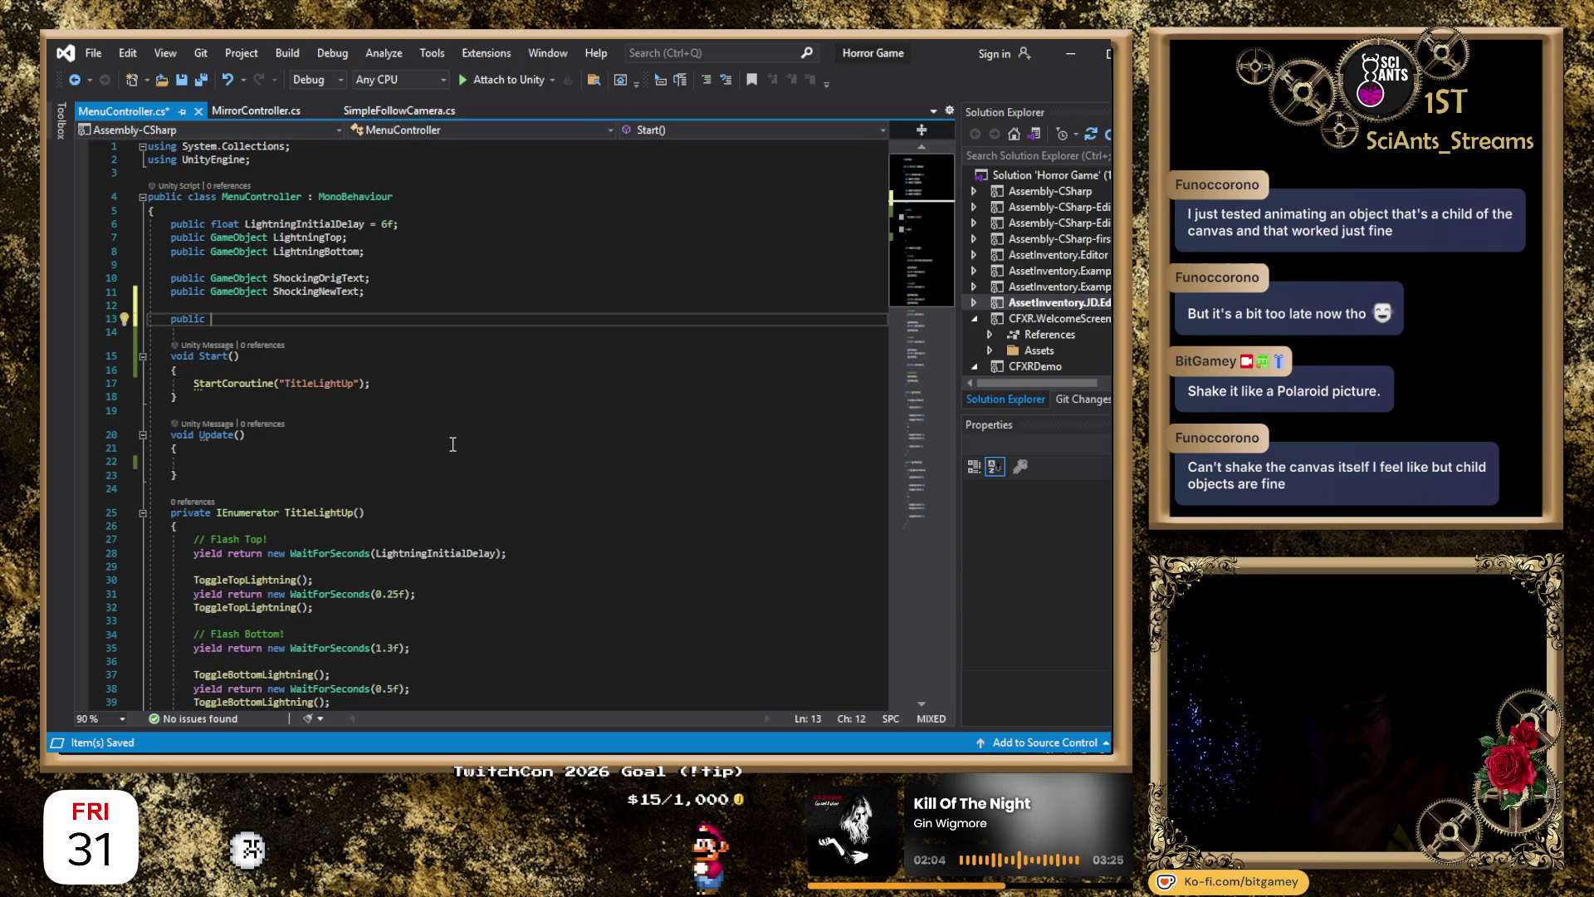
type("GameObject")
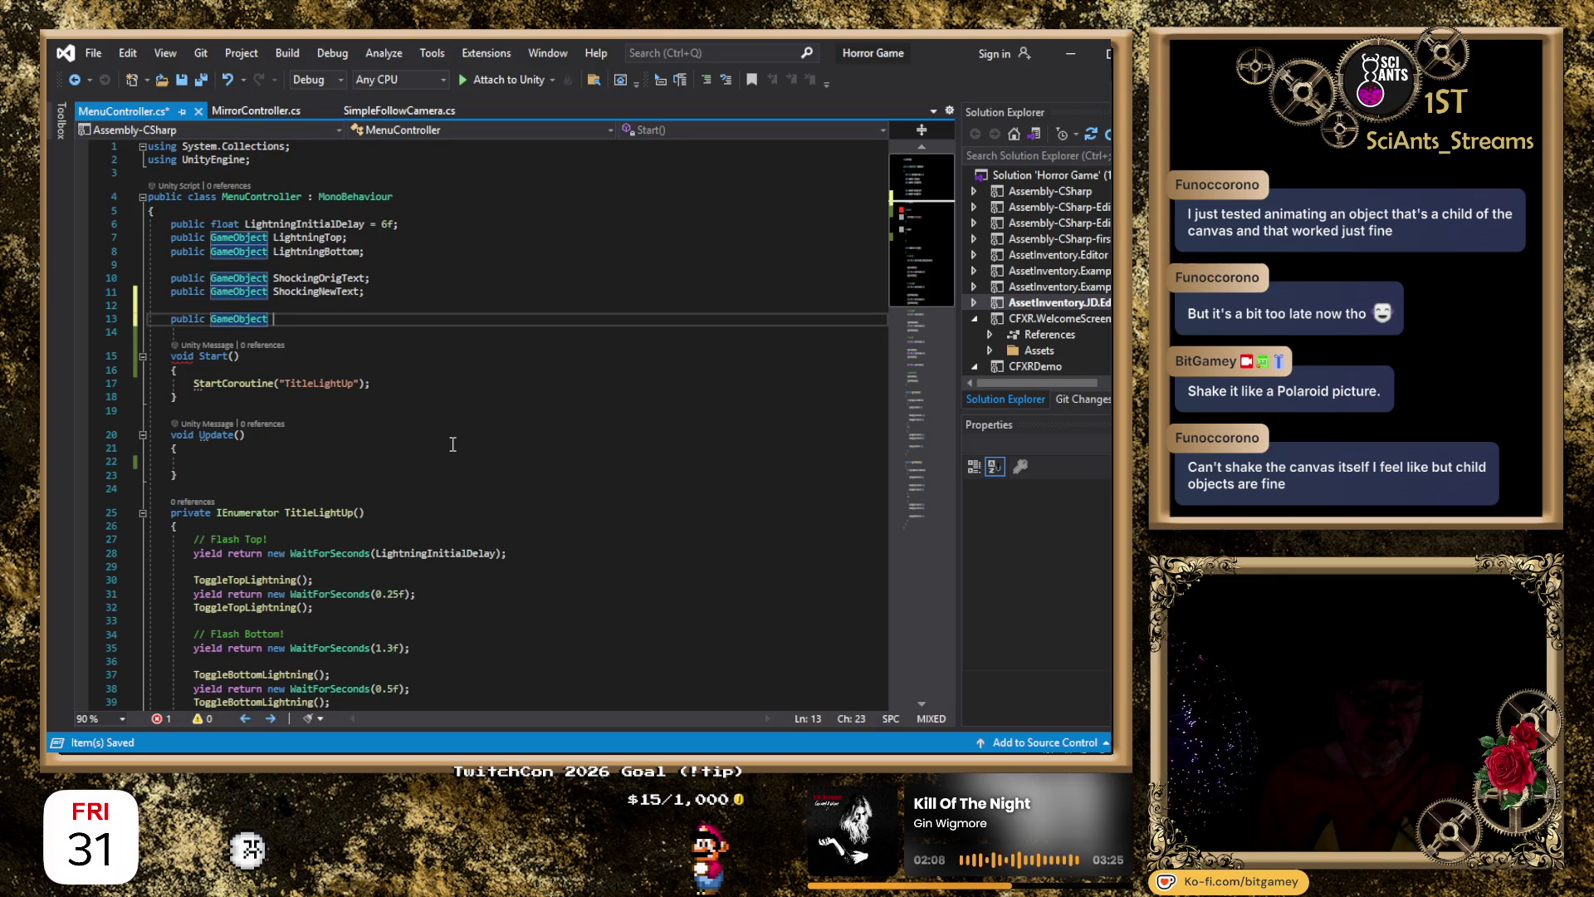
type(" MenuCanvas;")
key("ctrl+s")
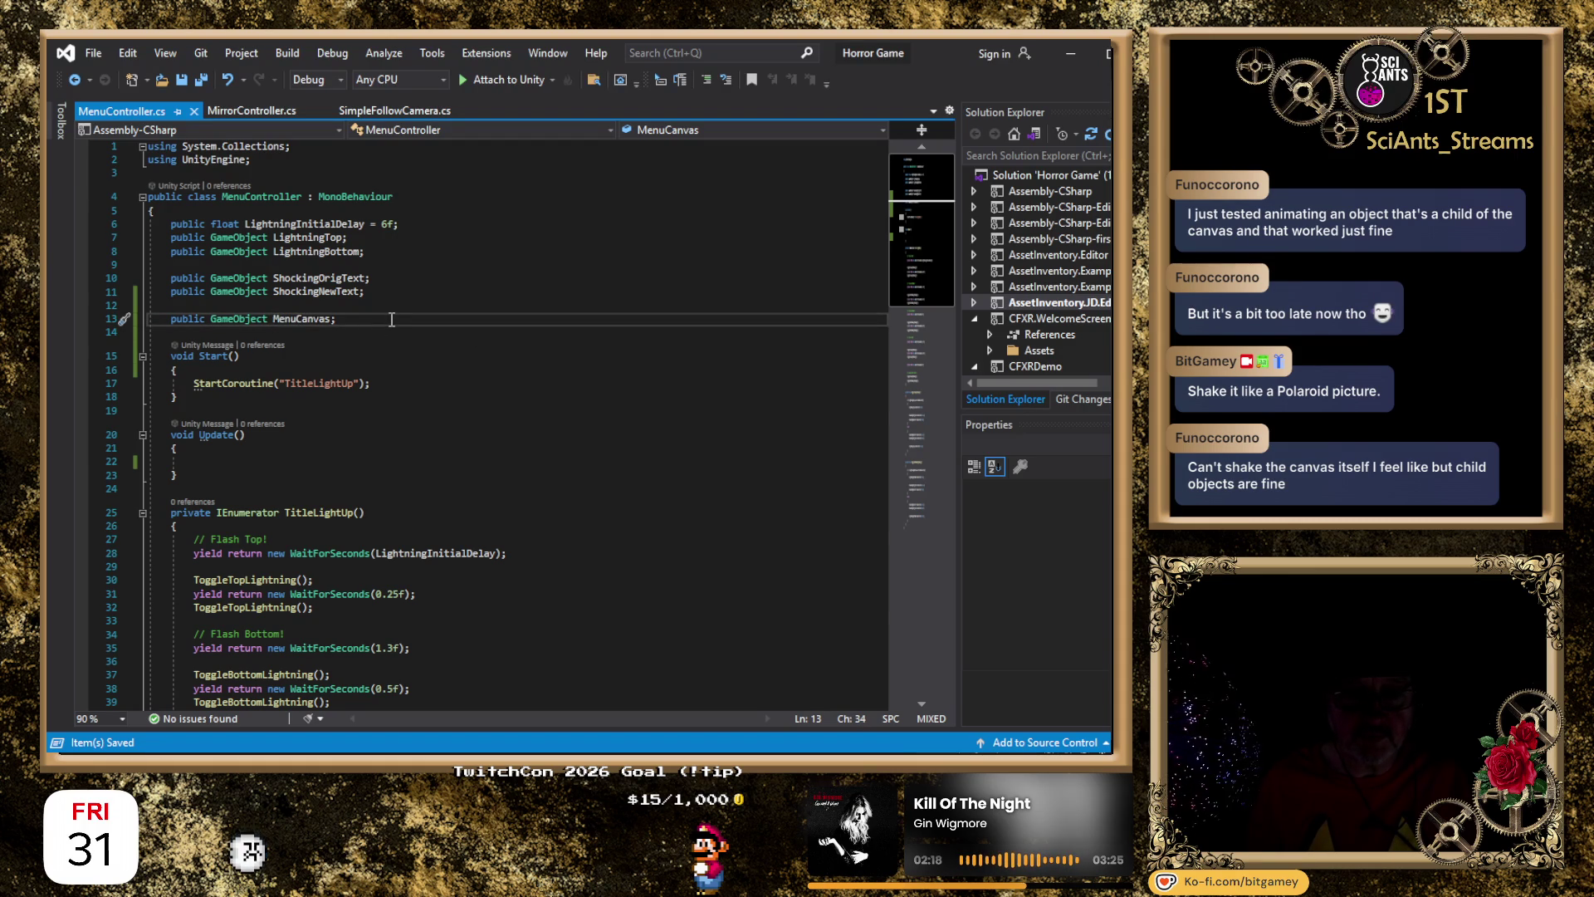
Rename the Update method to ToggleShake, after trying EnableShake and StartShake.
left_click(177, 434)
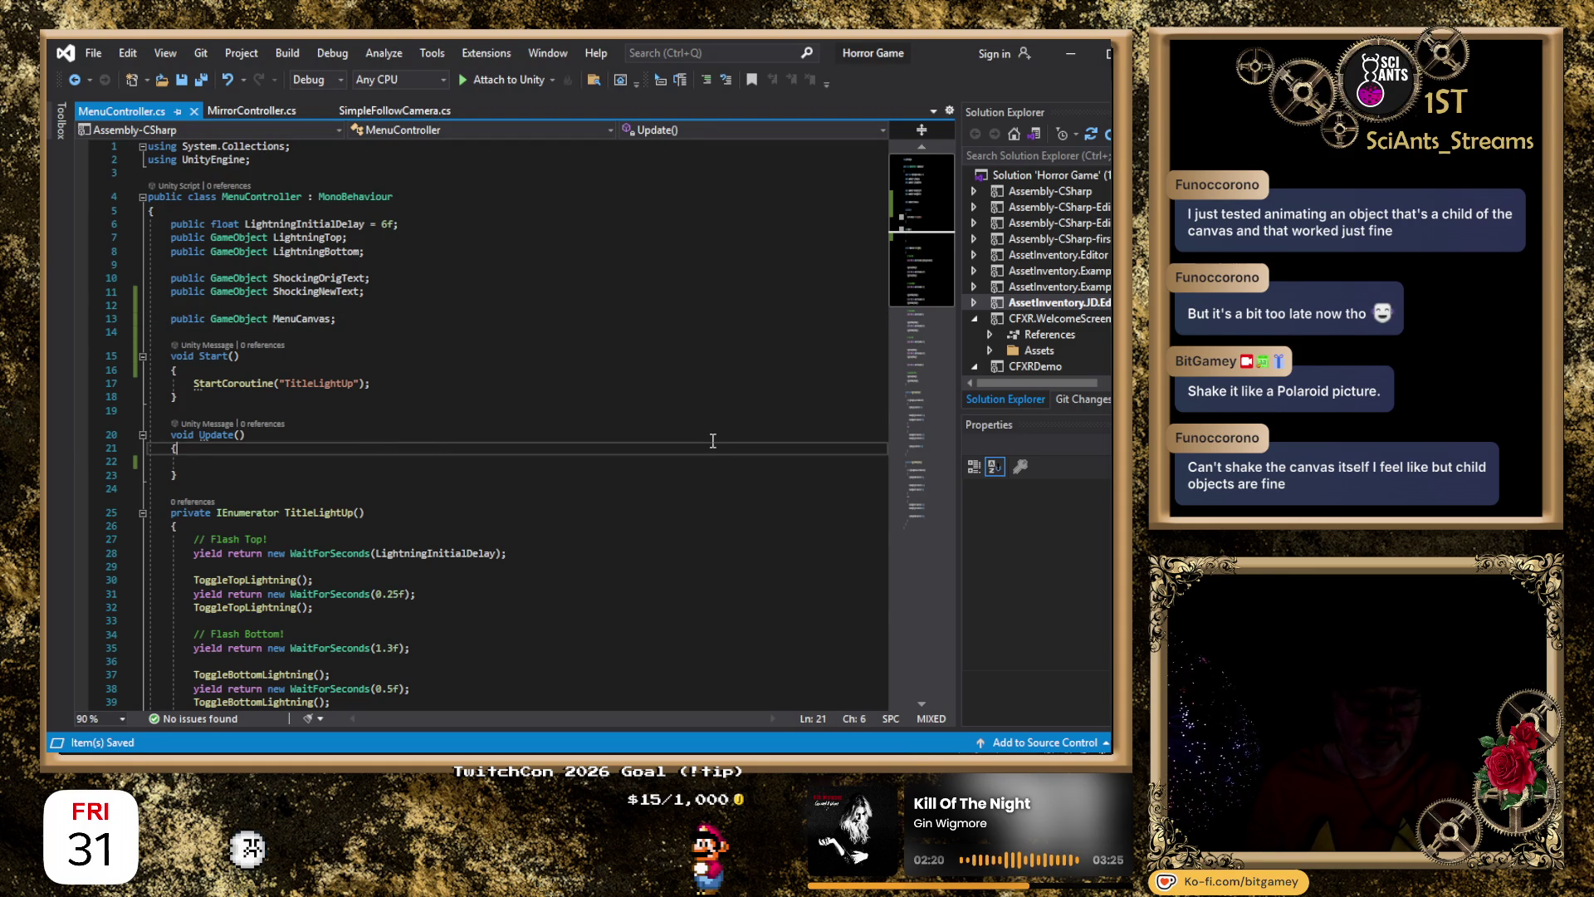
key("Right")
key("shift+Right")
key("shift+Right")
key("shift+Right")
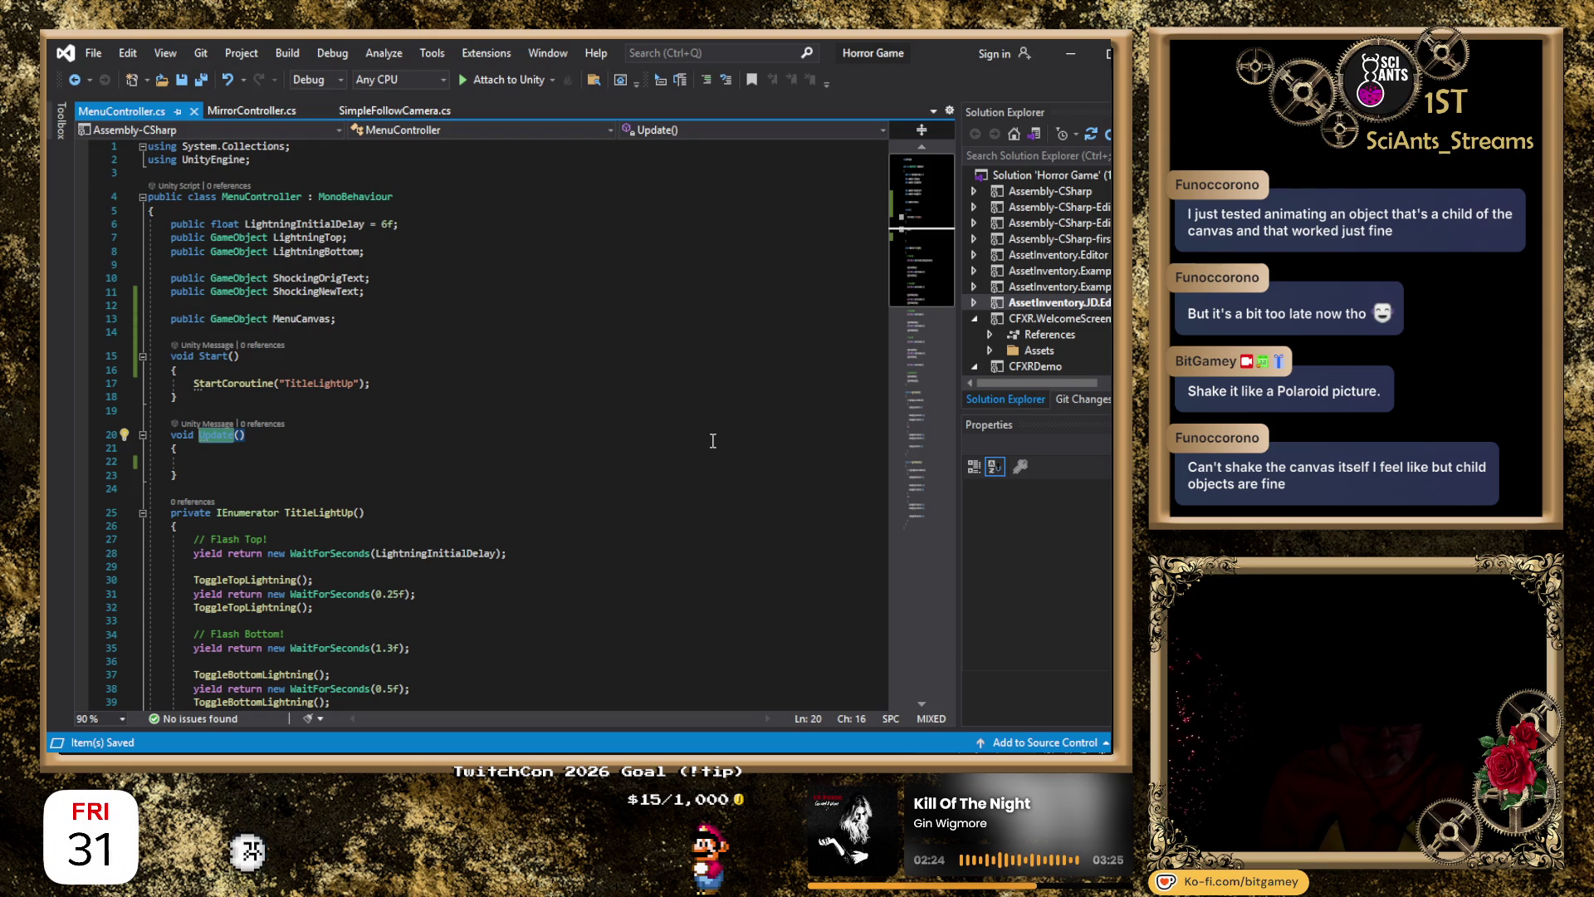
type("EnableShake")
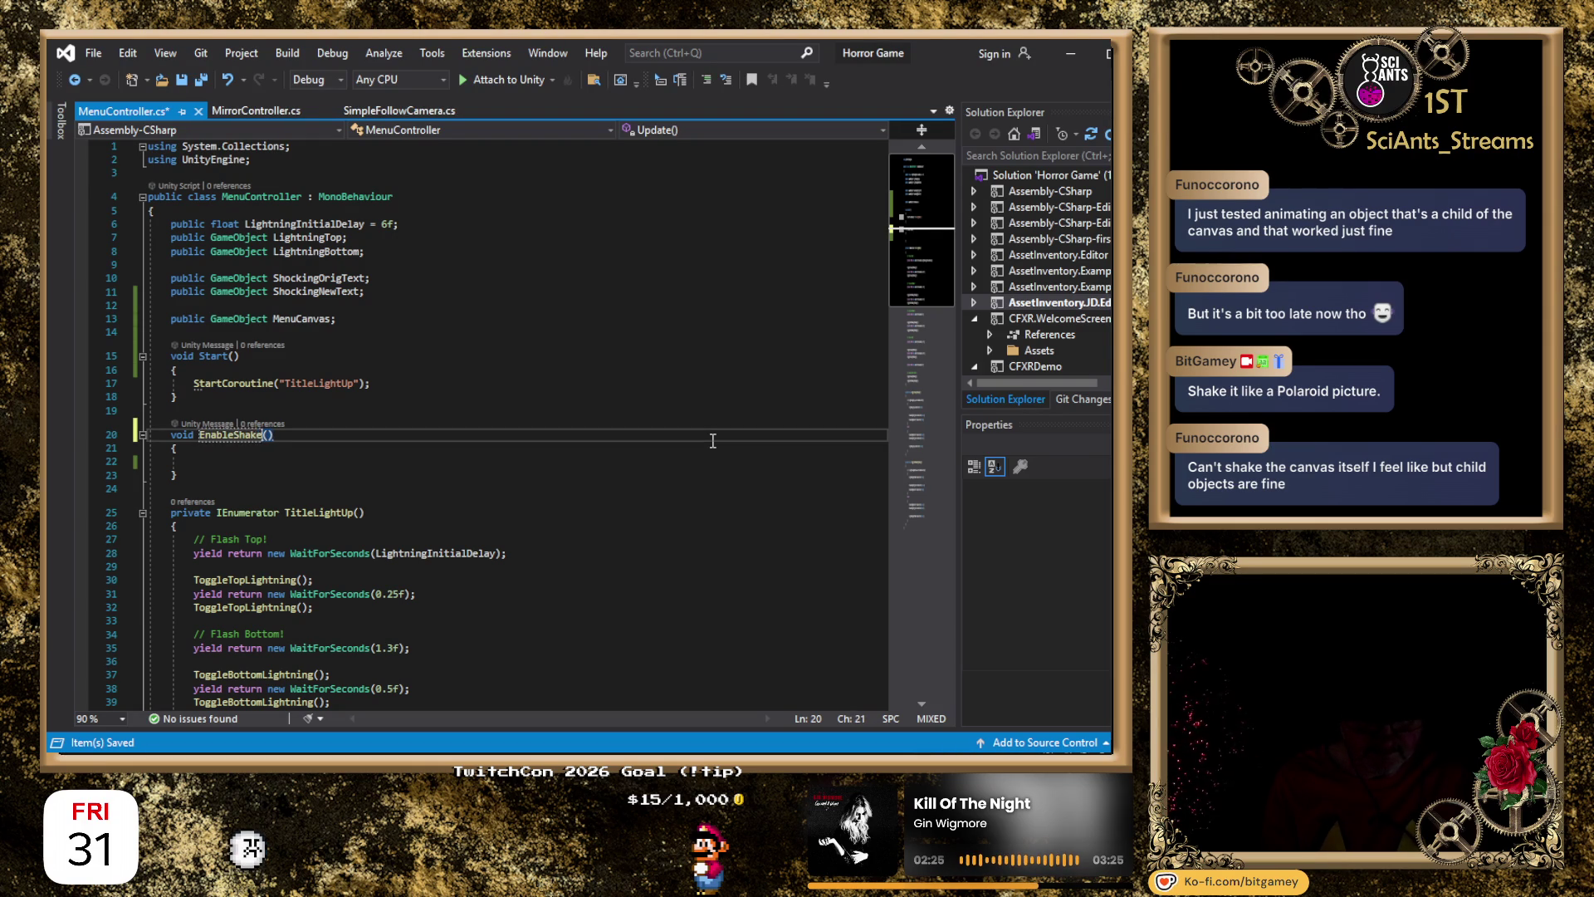
key("Down")
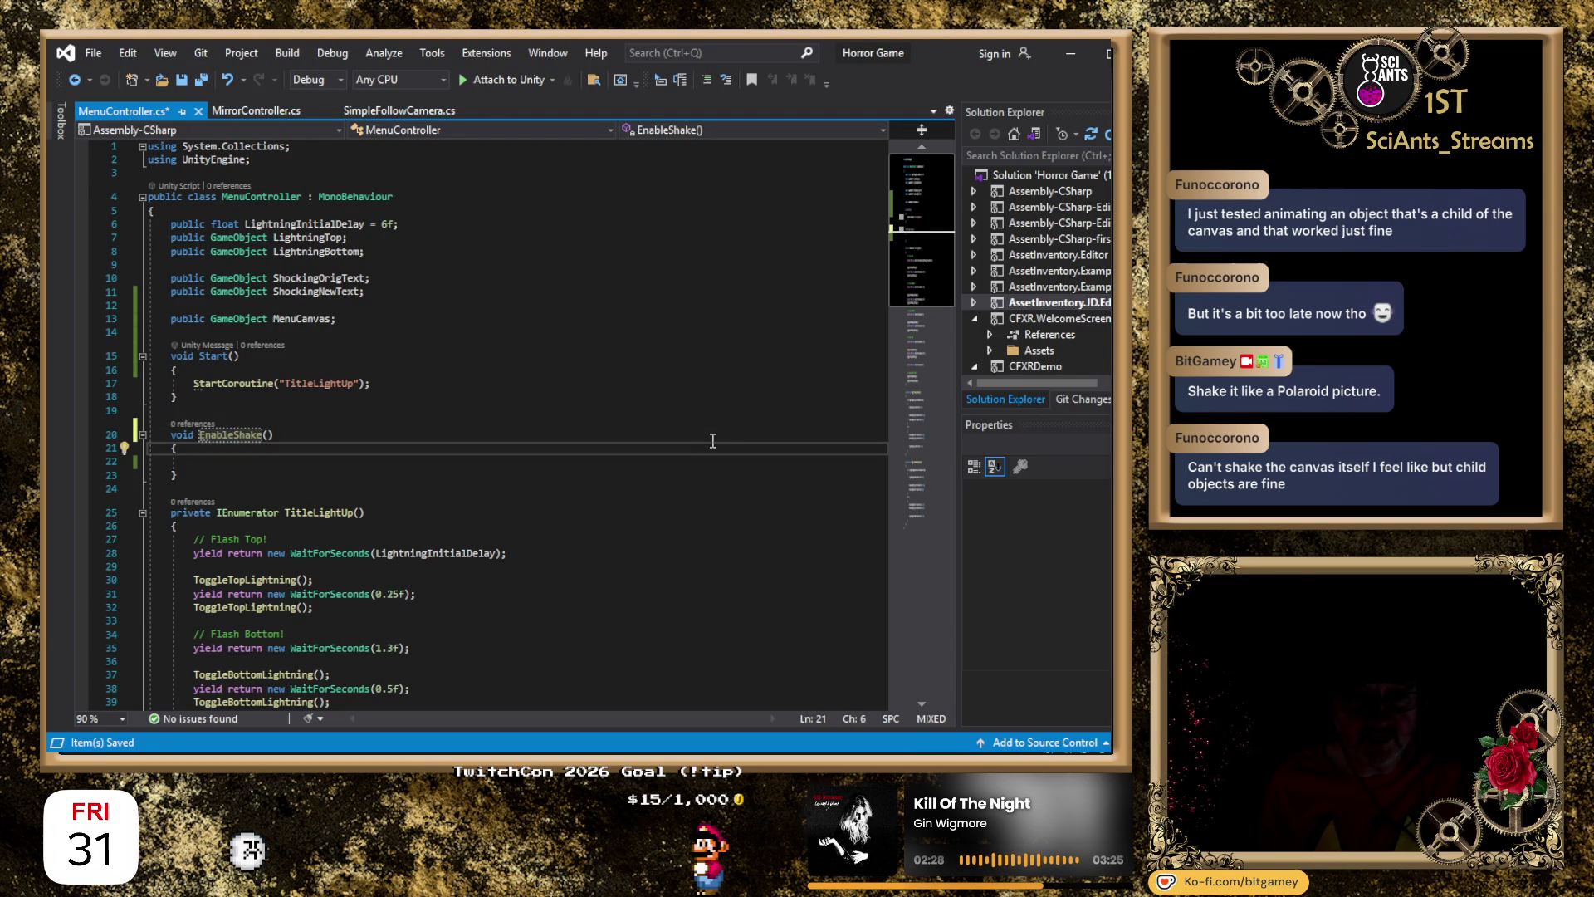
key("Up")
key("shift+Left")
key("shift+Left")
key("shift+Left")
type("Start")
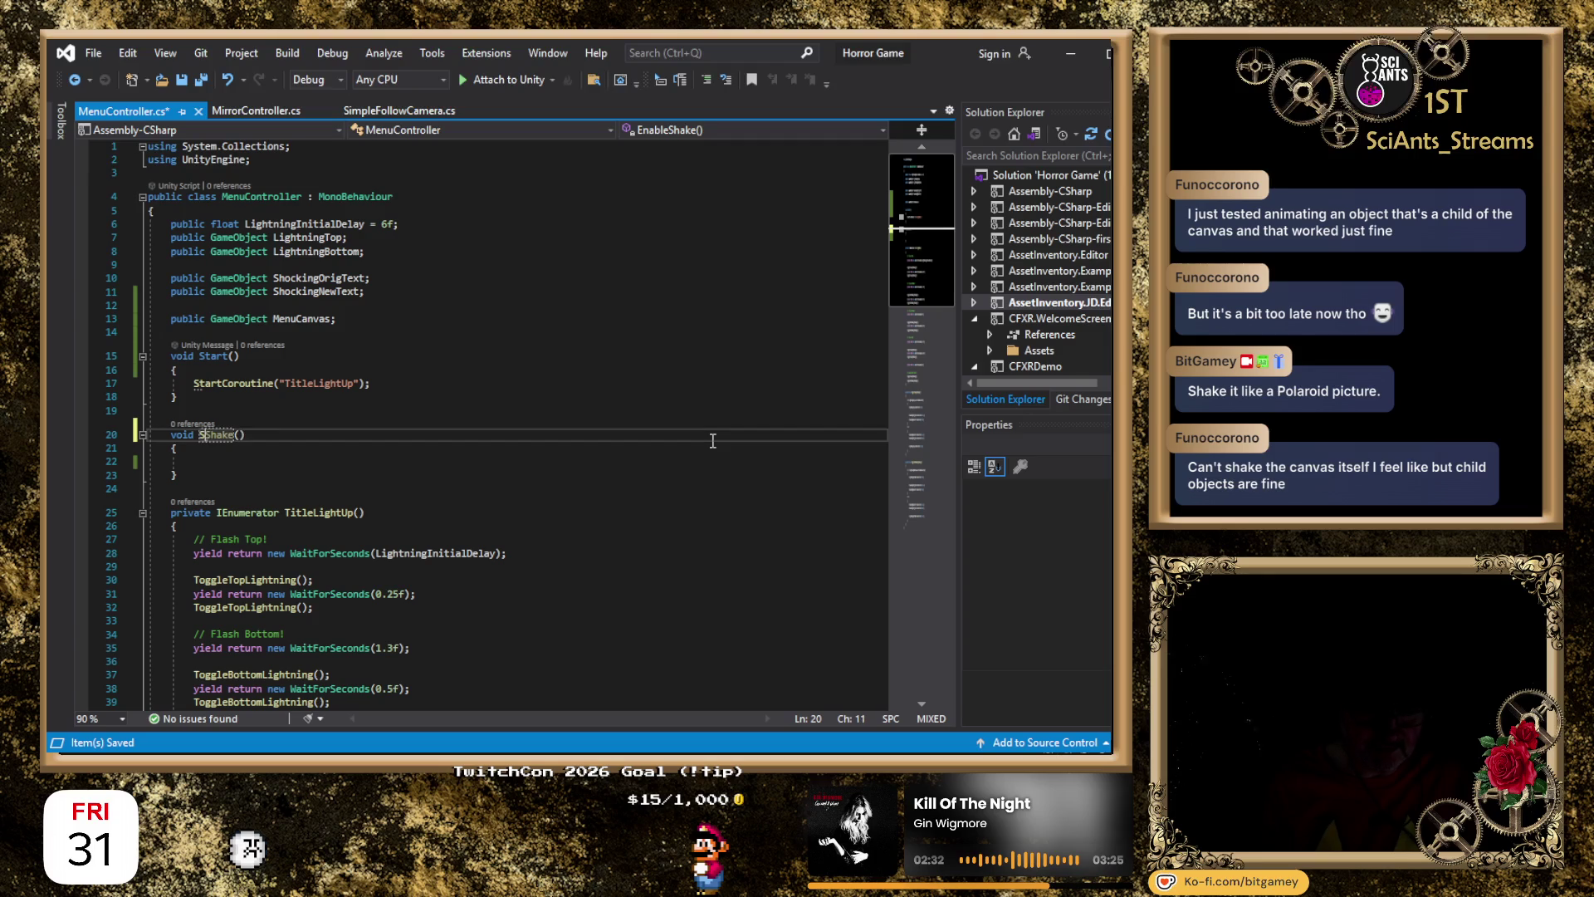
key("Down")
key("Down")
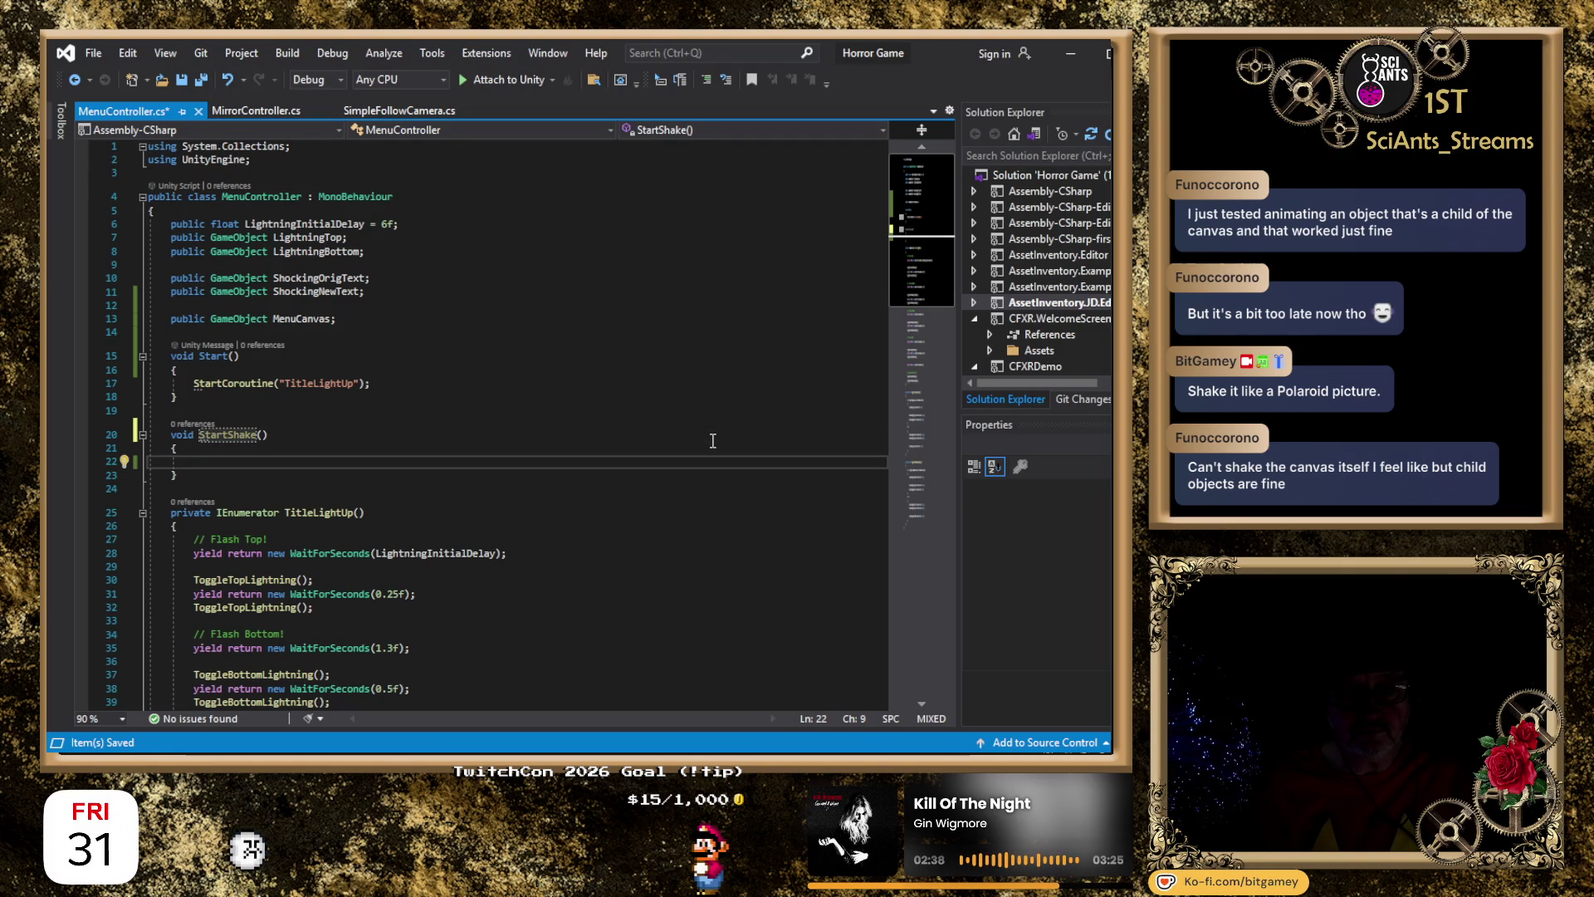
key("Up")
key("Up")
key("Right")
key("Right")
key("BackSpace")
key("Delete")
key("Delete")
key("Delete")
type("Toggle")
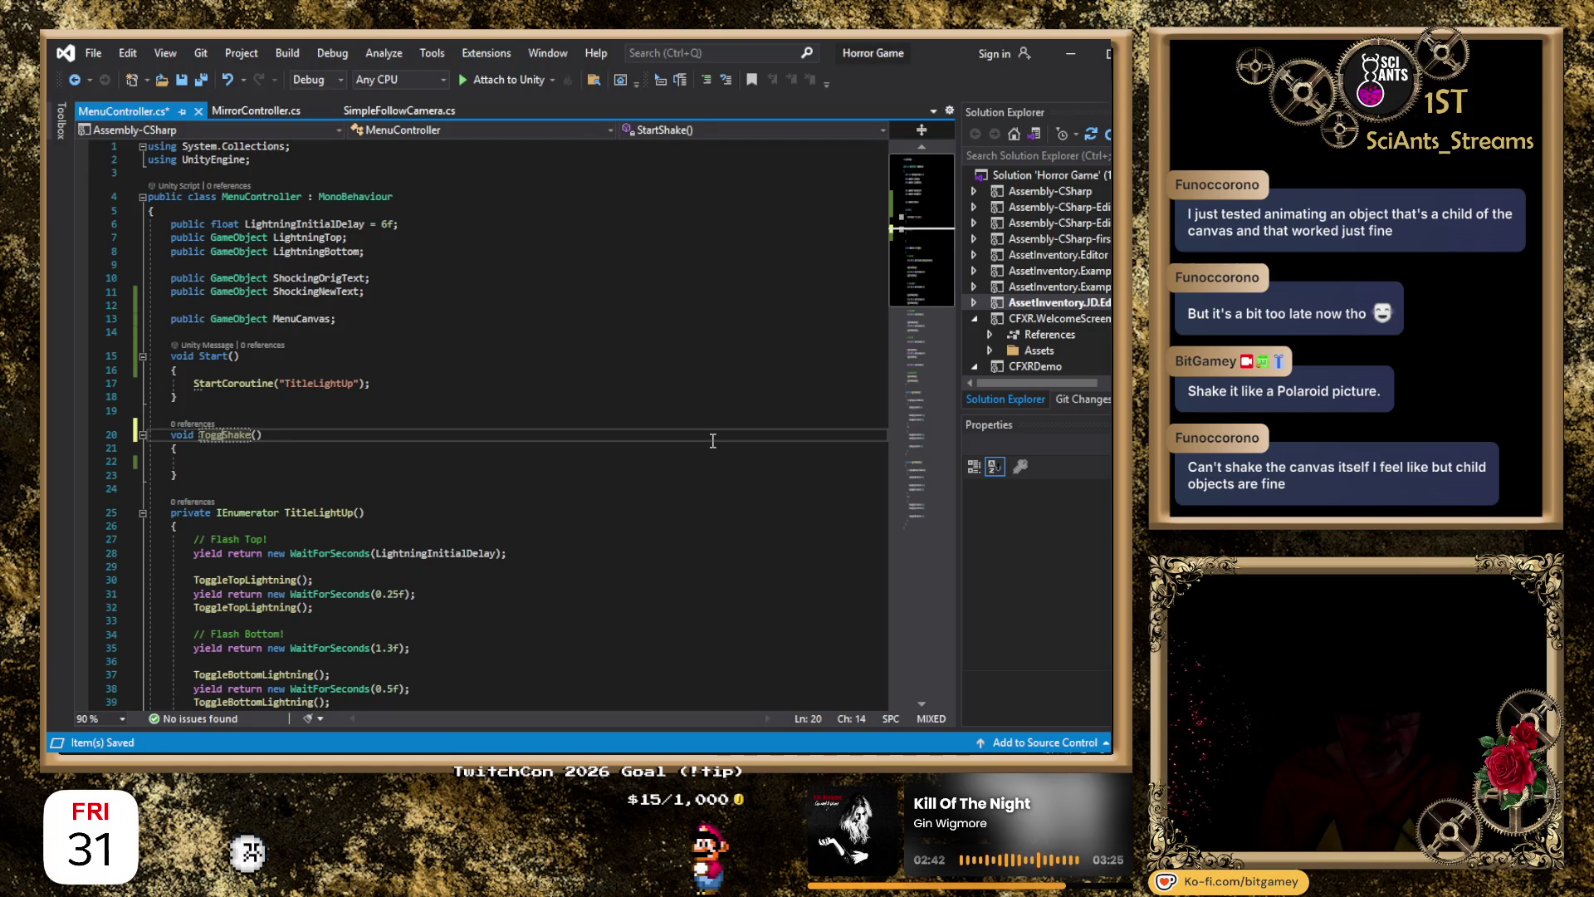
key("Down")
key("Down")
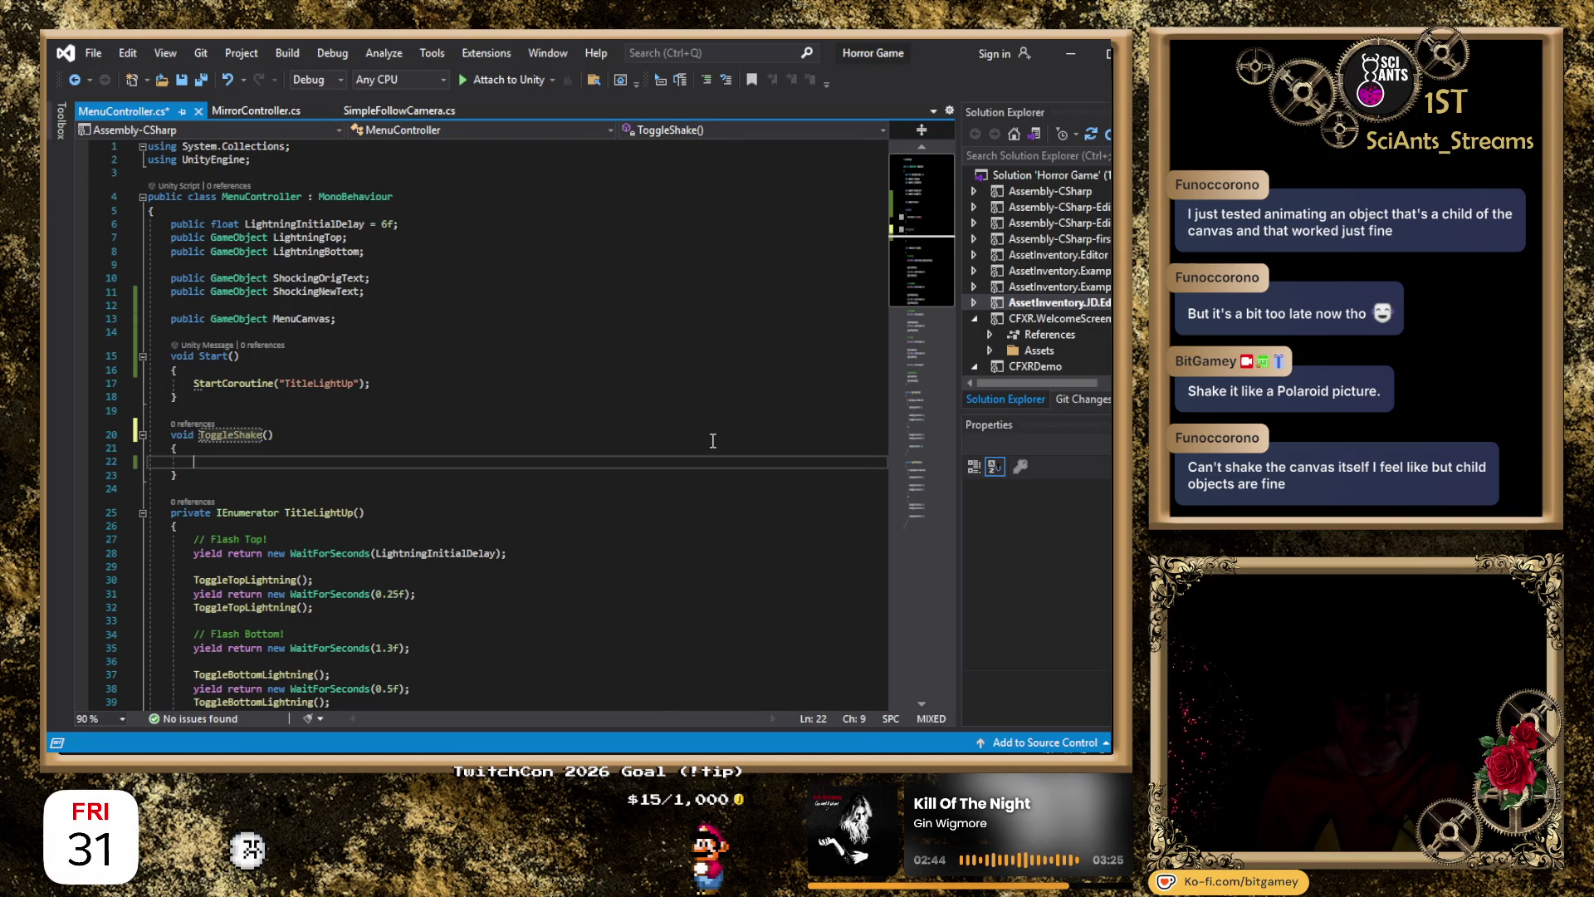
Begin 'if(MenuCanvas.GetComp' in ToggleShake, undoing a stray MenuC line added in Start.
type("if(MenuCanvas")
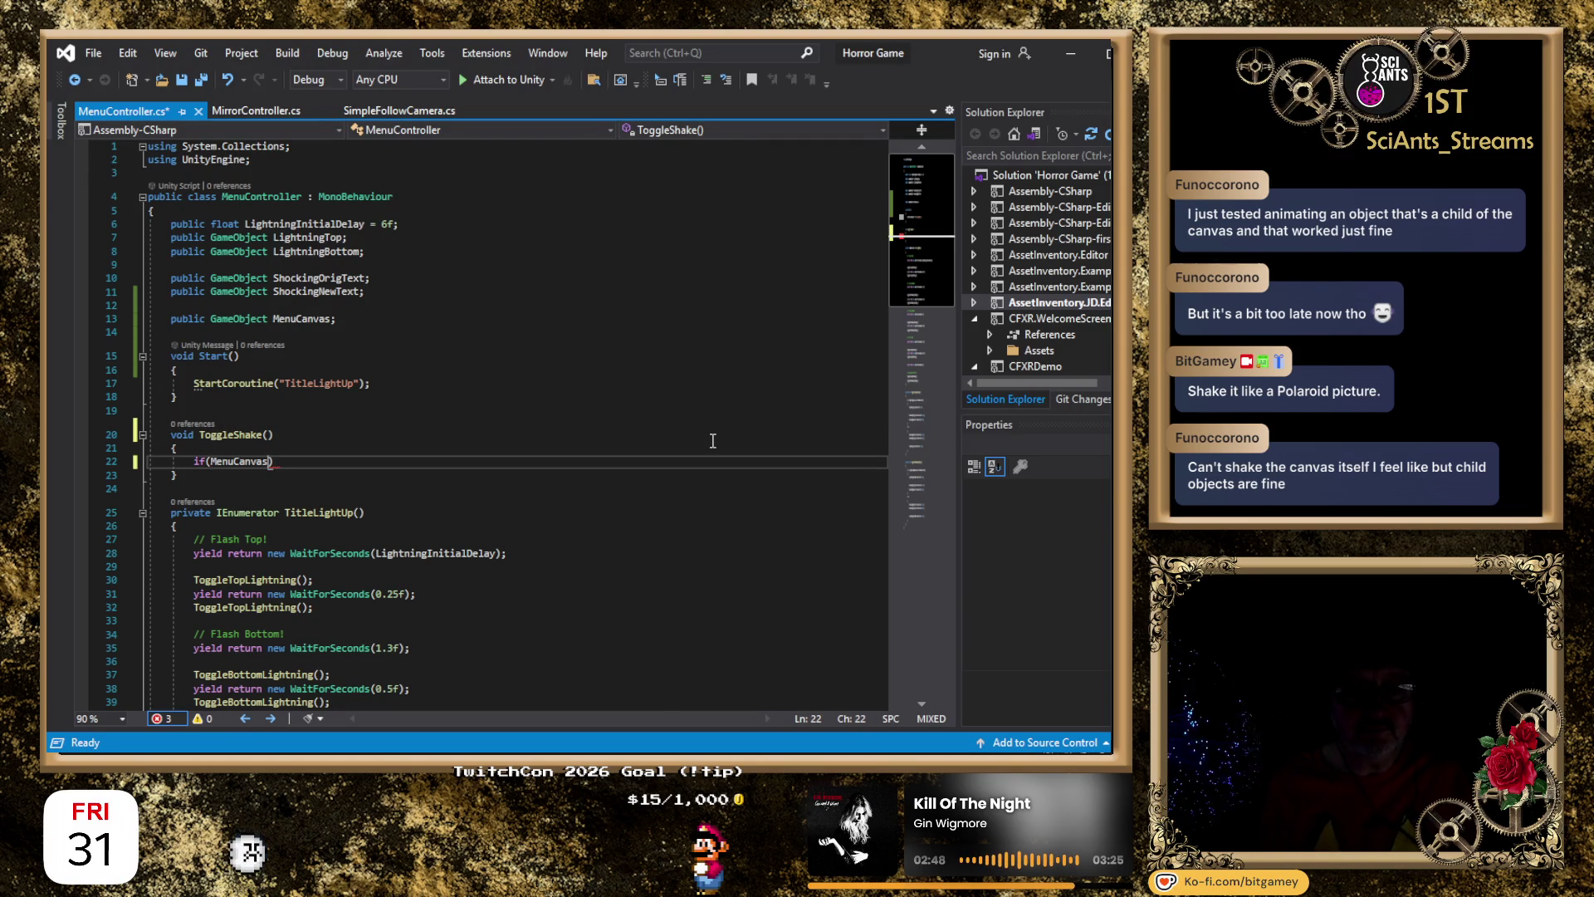
type(".GetComp")
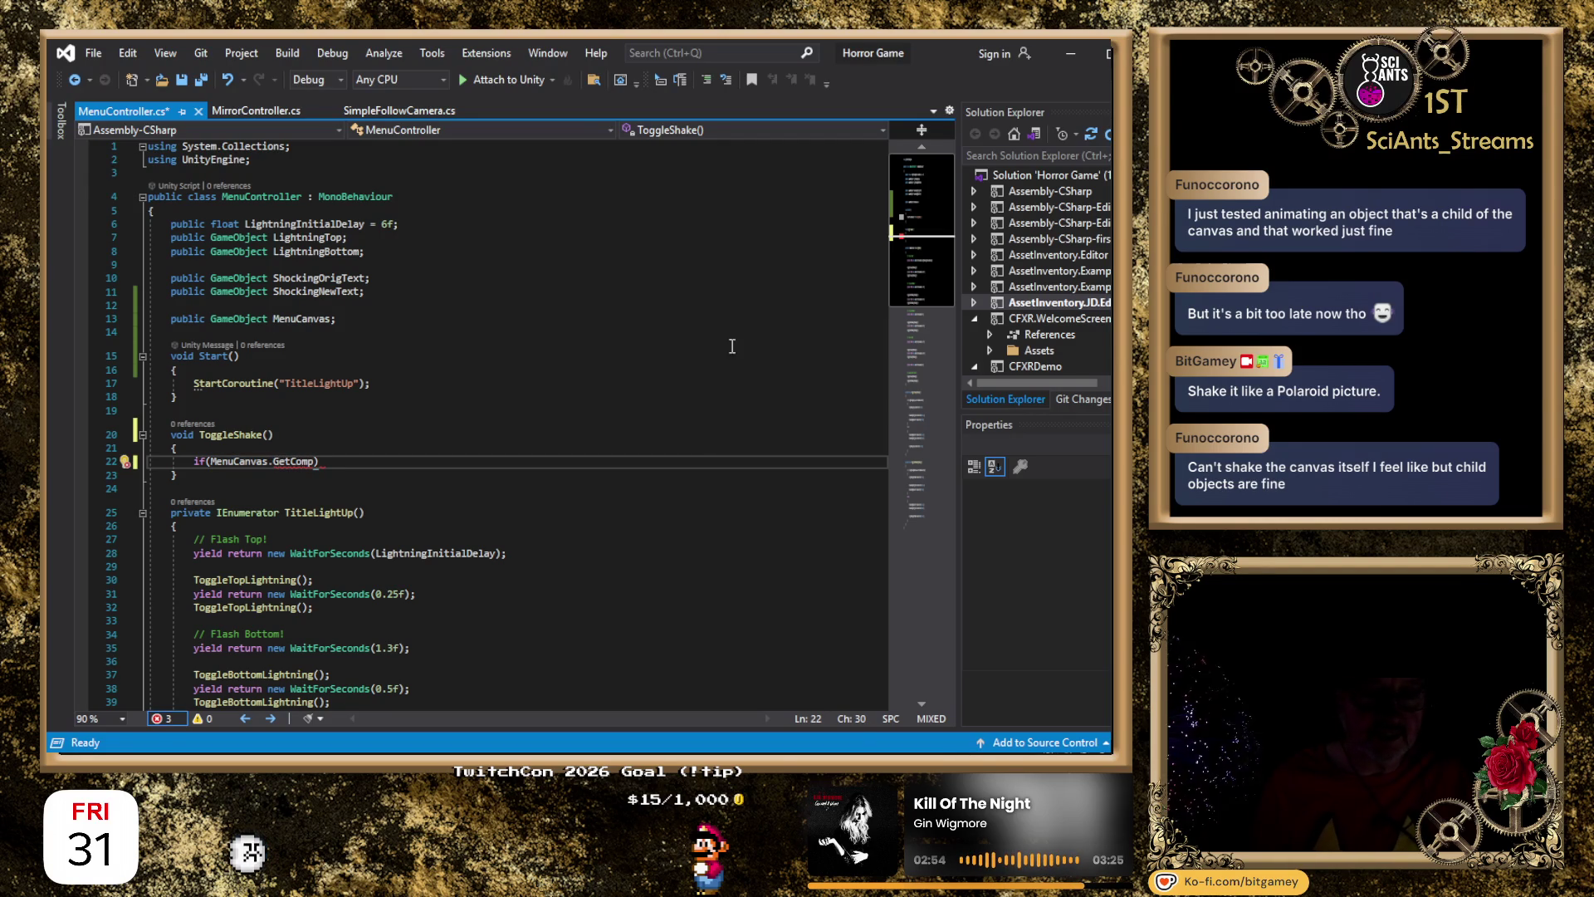
left_click(403, 383)
key("Return")
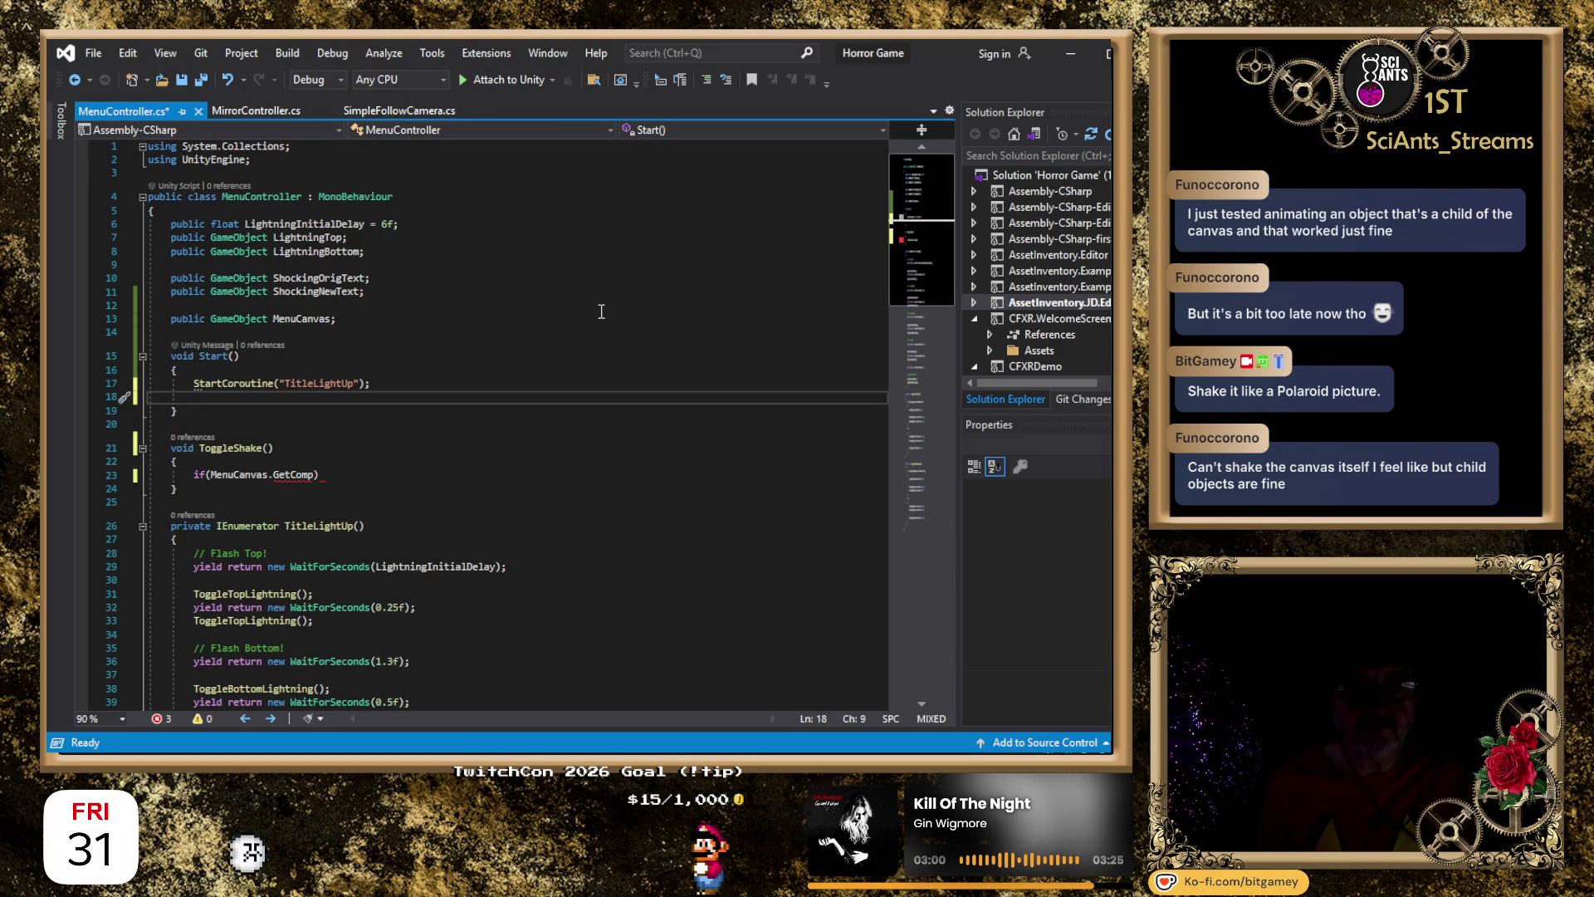
type("MenuCanvas")
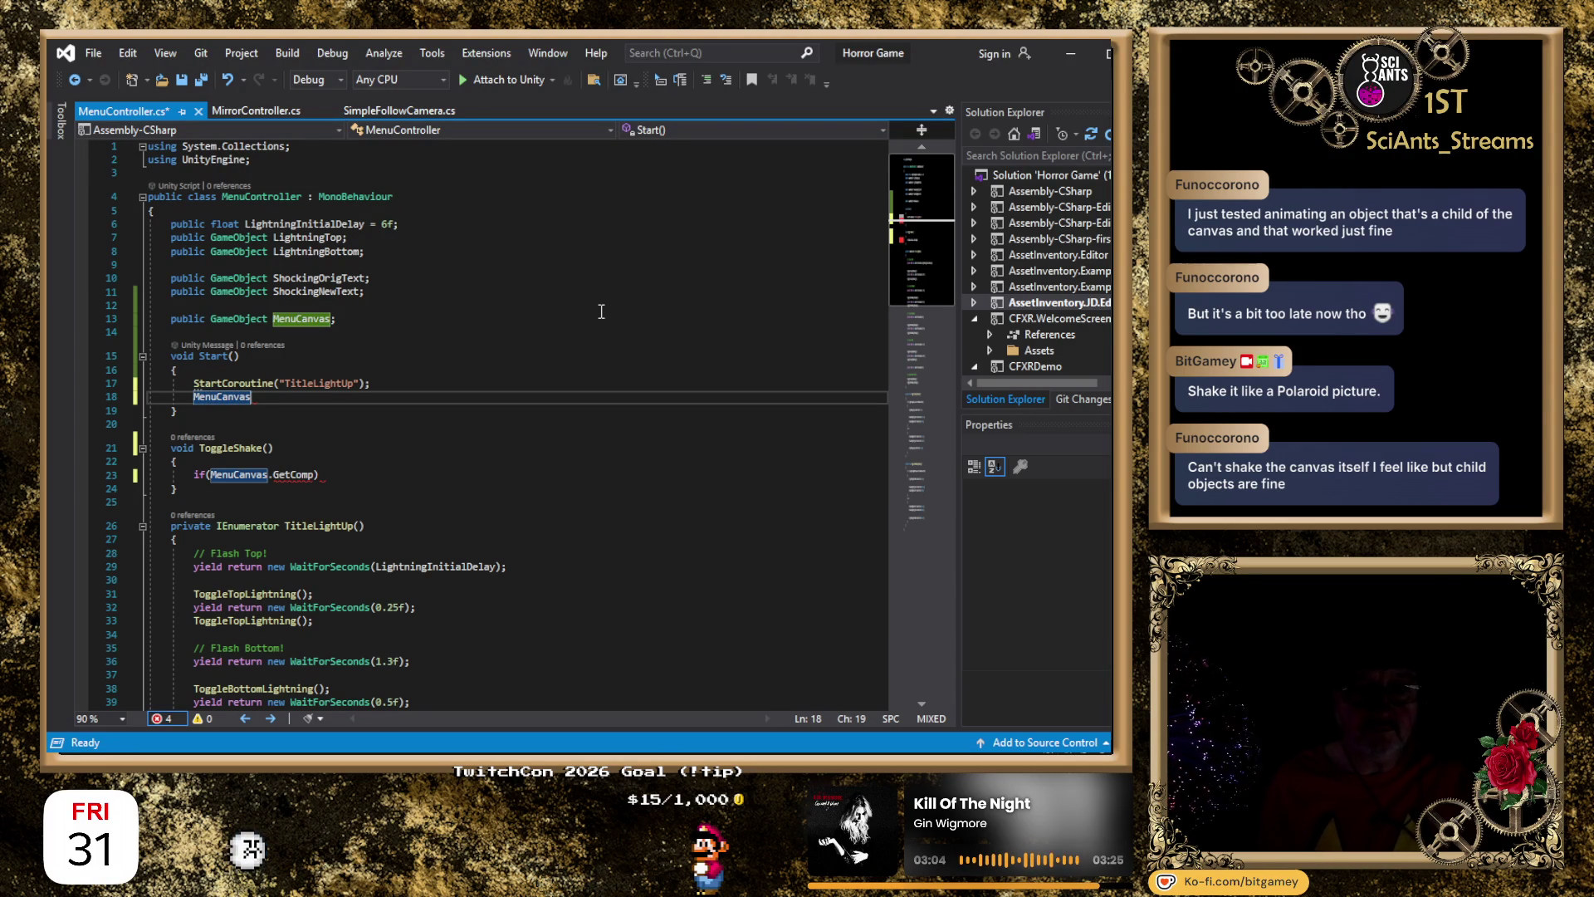
key("ctrl+BackSpace")
key("ctrl+shift+Left")
key("BackSpace")
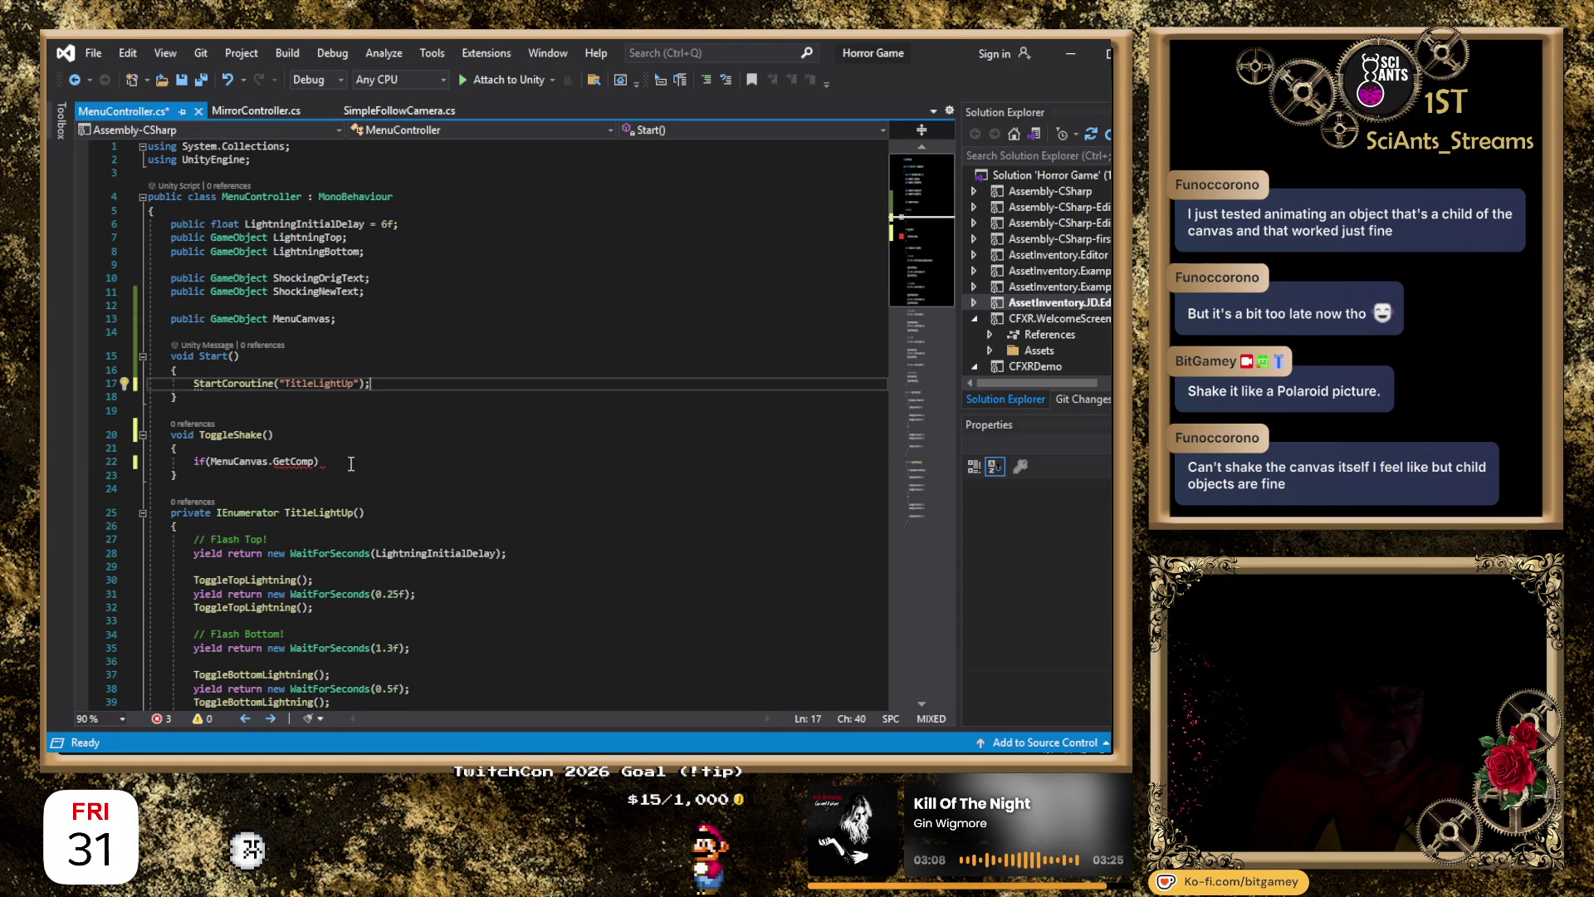
Complete the check as 'if(MenuCanvas.GetComponent<UIAnimations>().', fixing typos along the way.
left_click(316, 461)
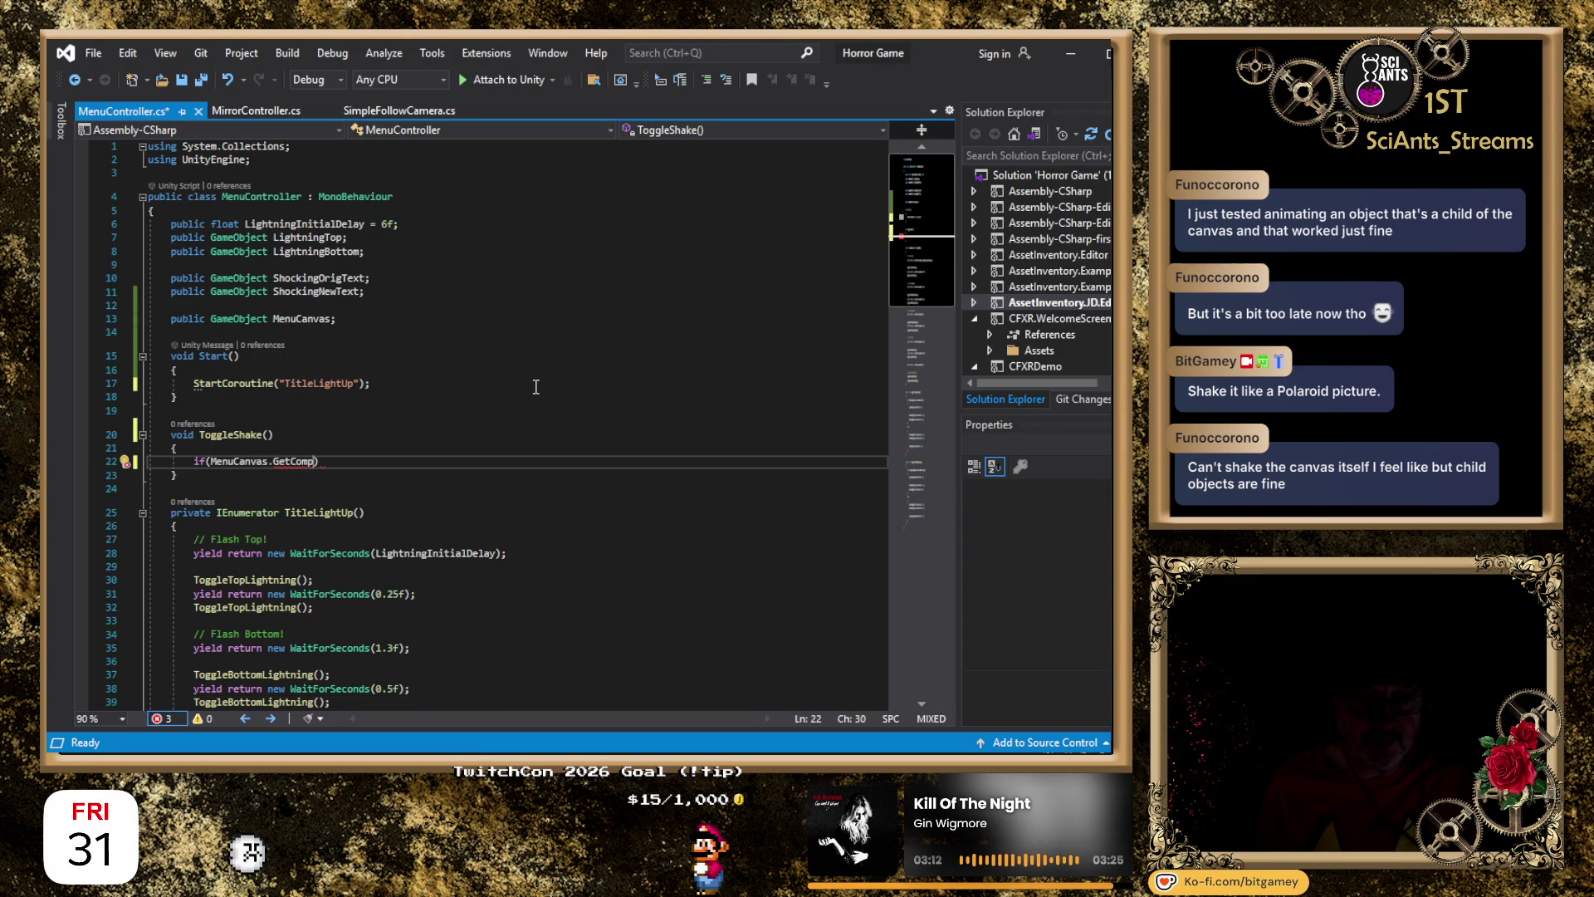
type("ono")
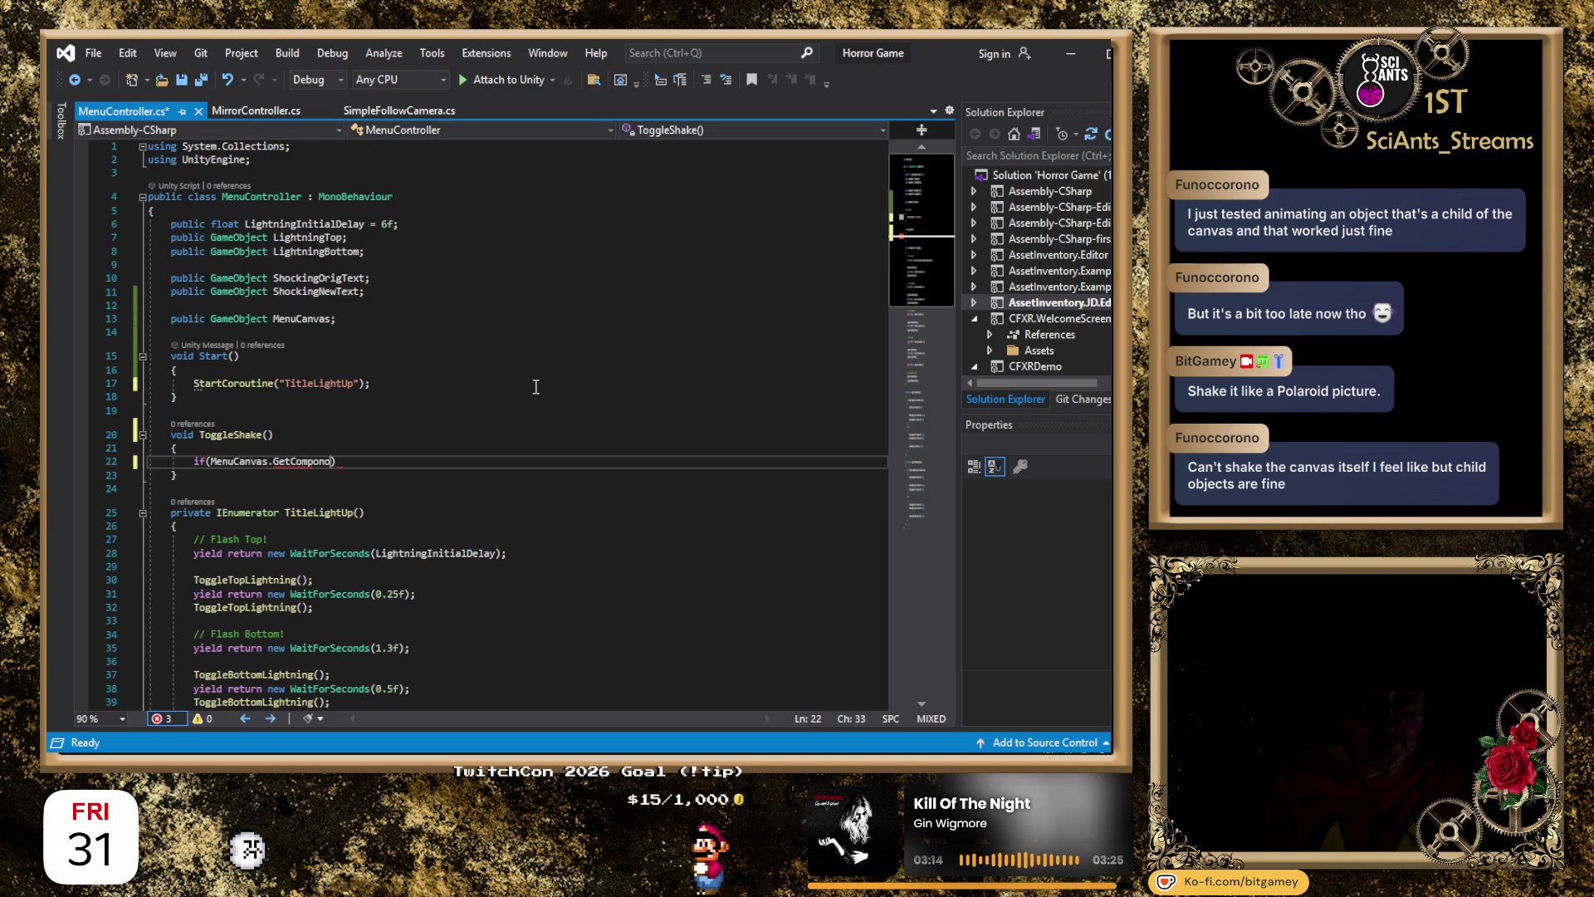
key("BackSpace")
type("ent")
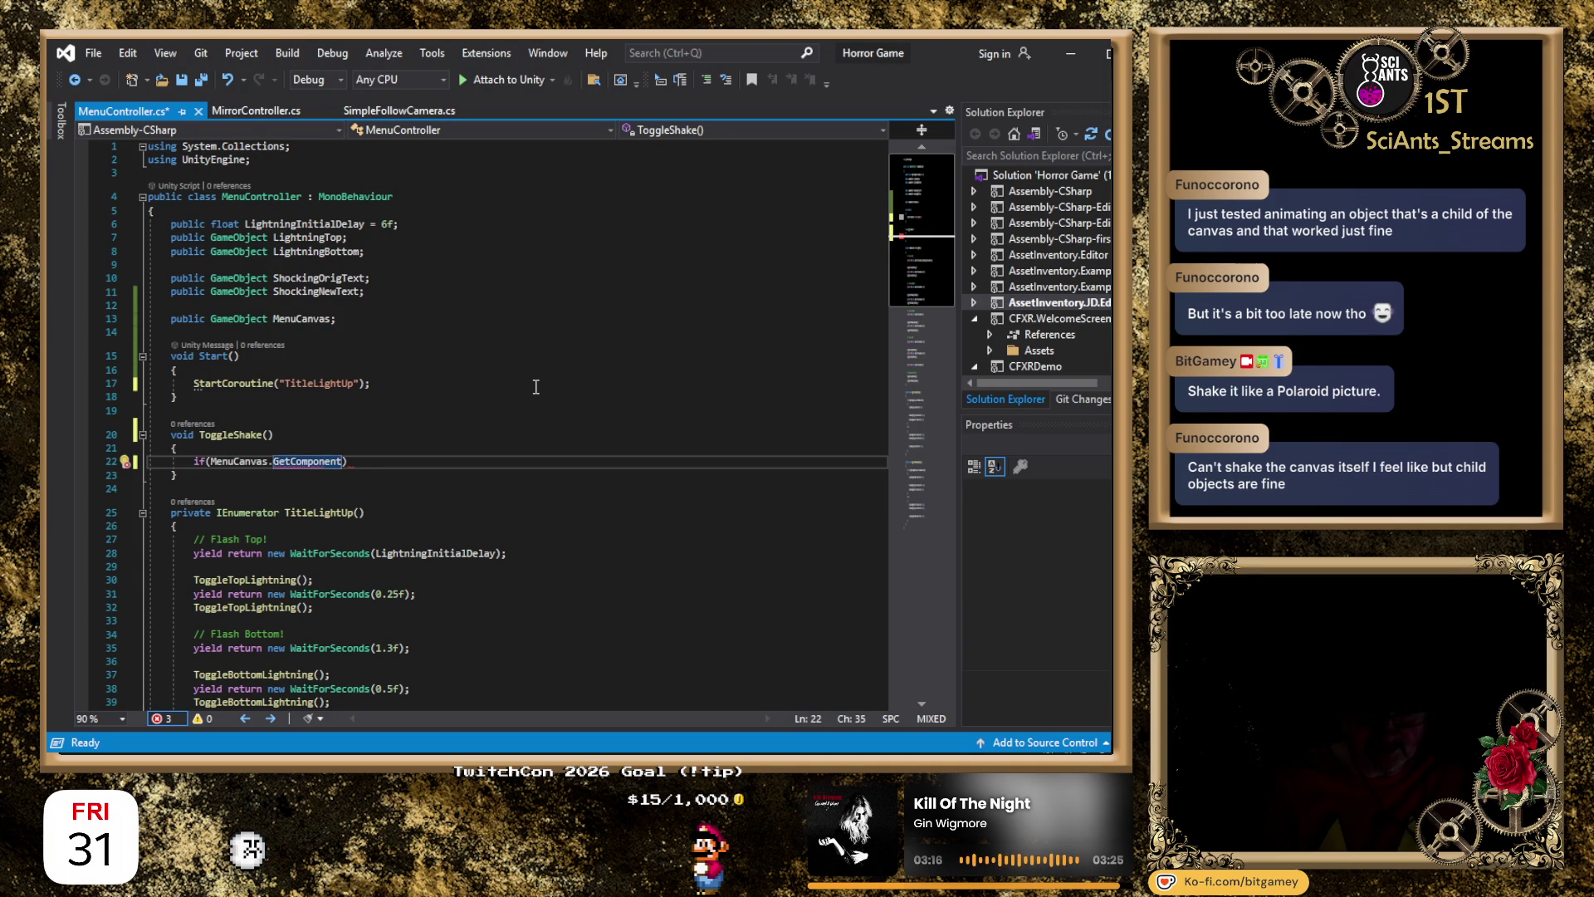
key("BackSpace")
key("BackSpace")
key("BackSpace")
type(".GetC")
type("omponent")
type("<U")
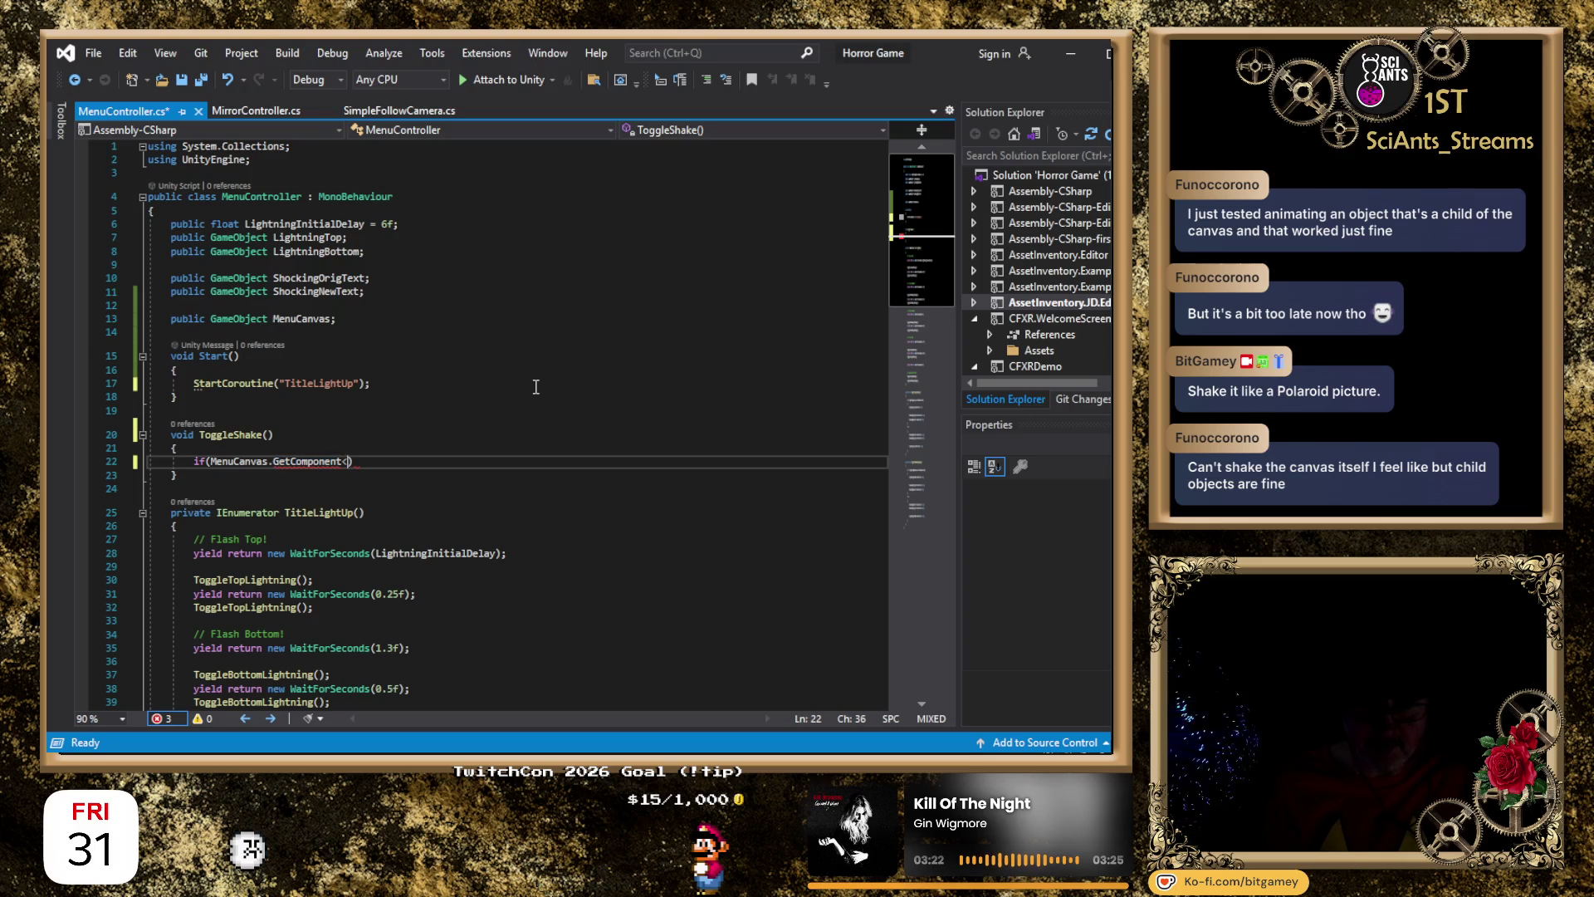
type("I")
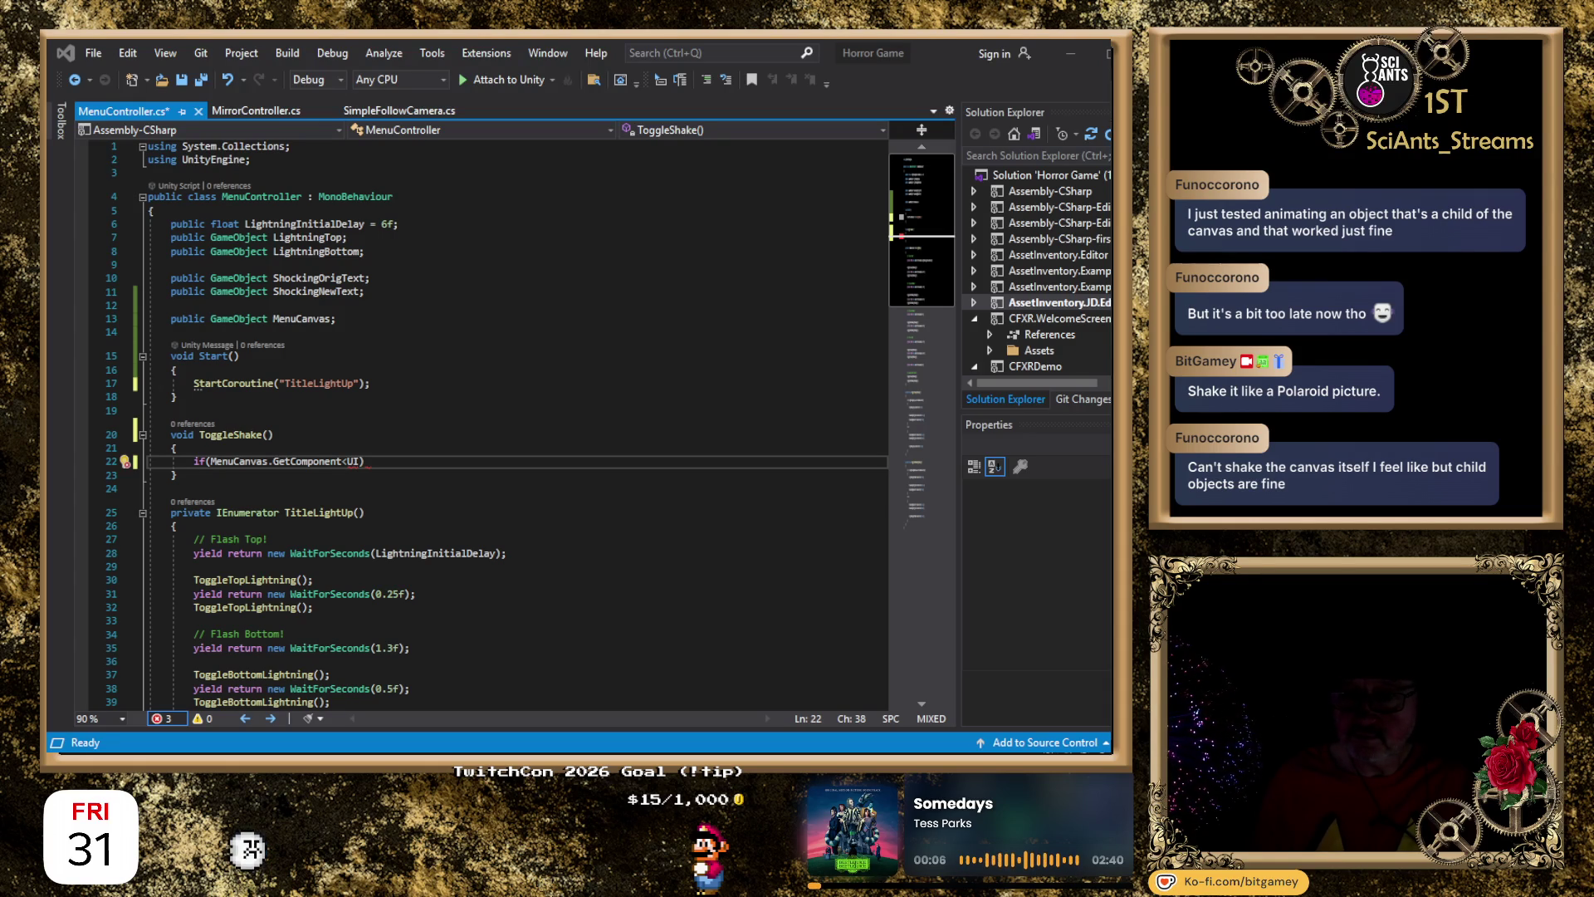
left_click(811, 458)
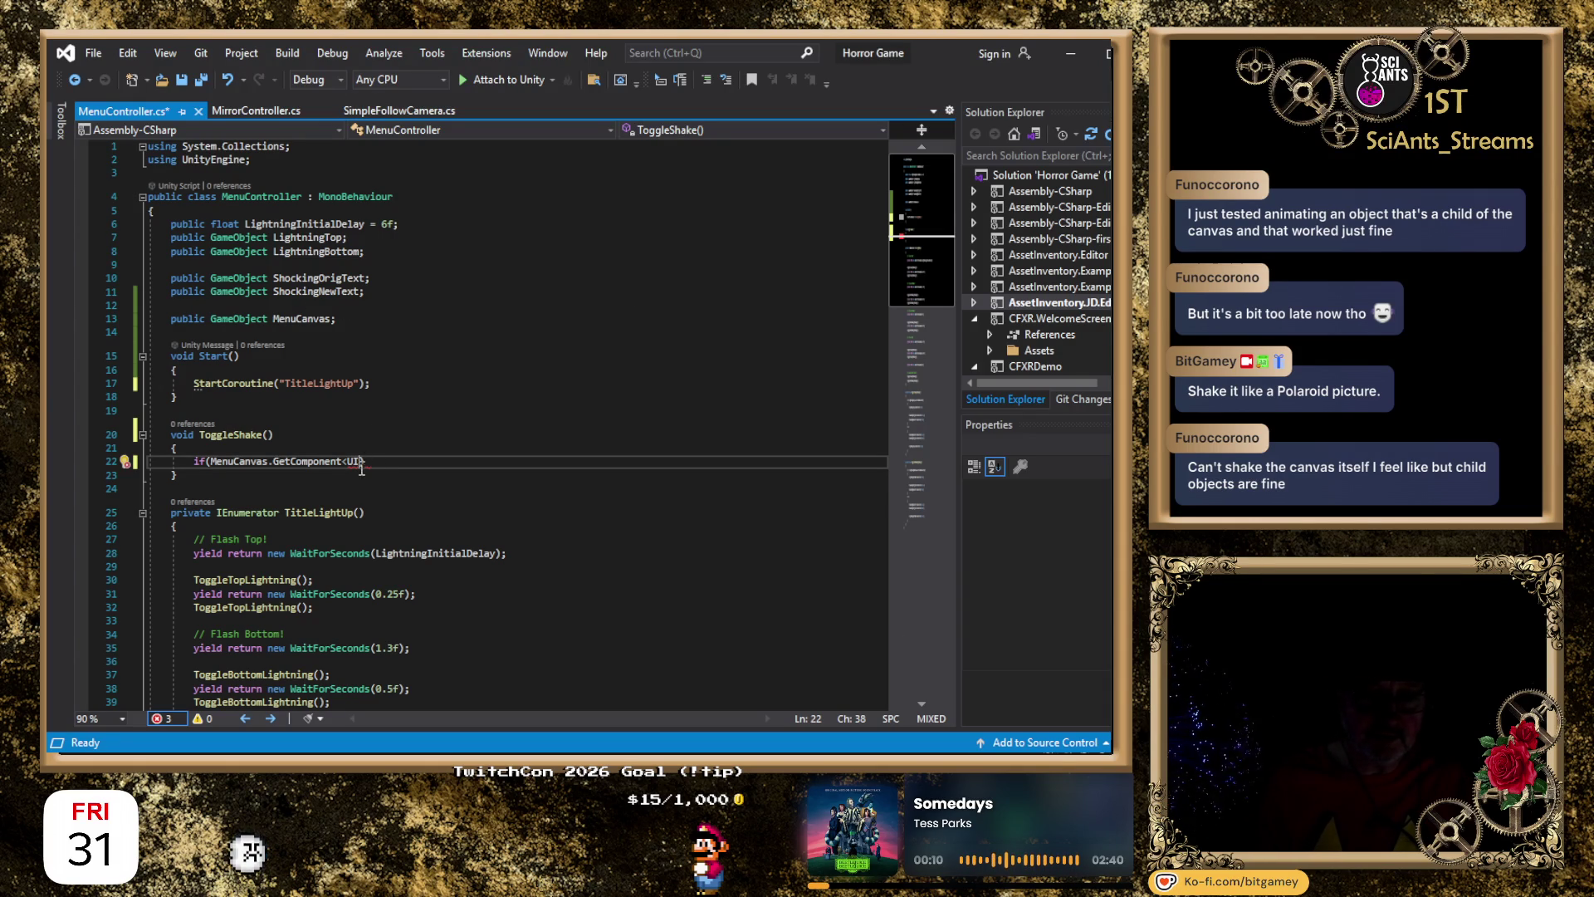
type("Animations")
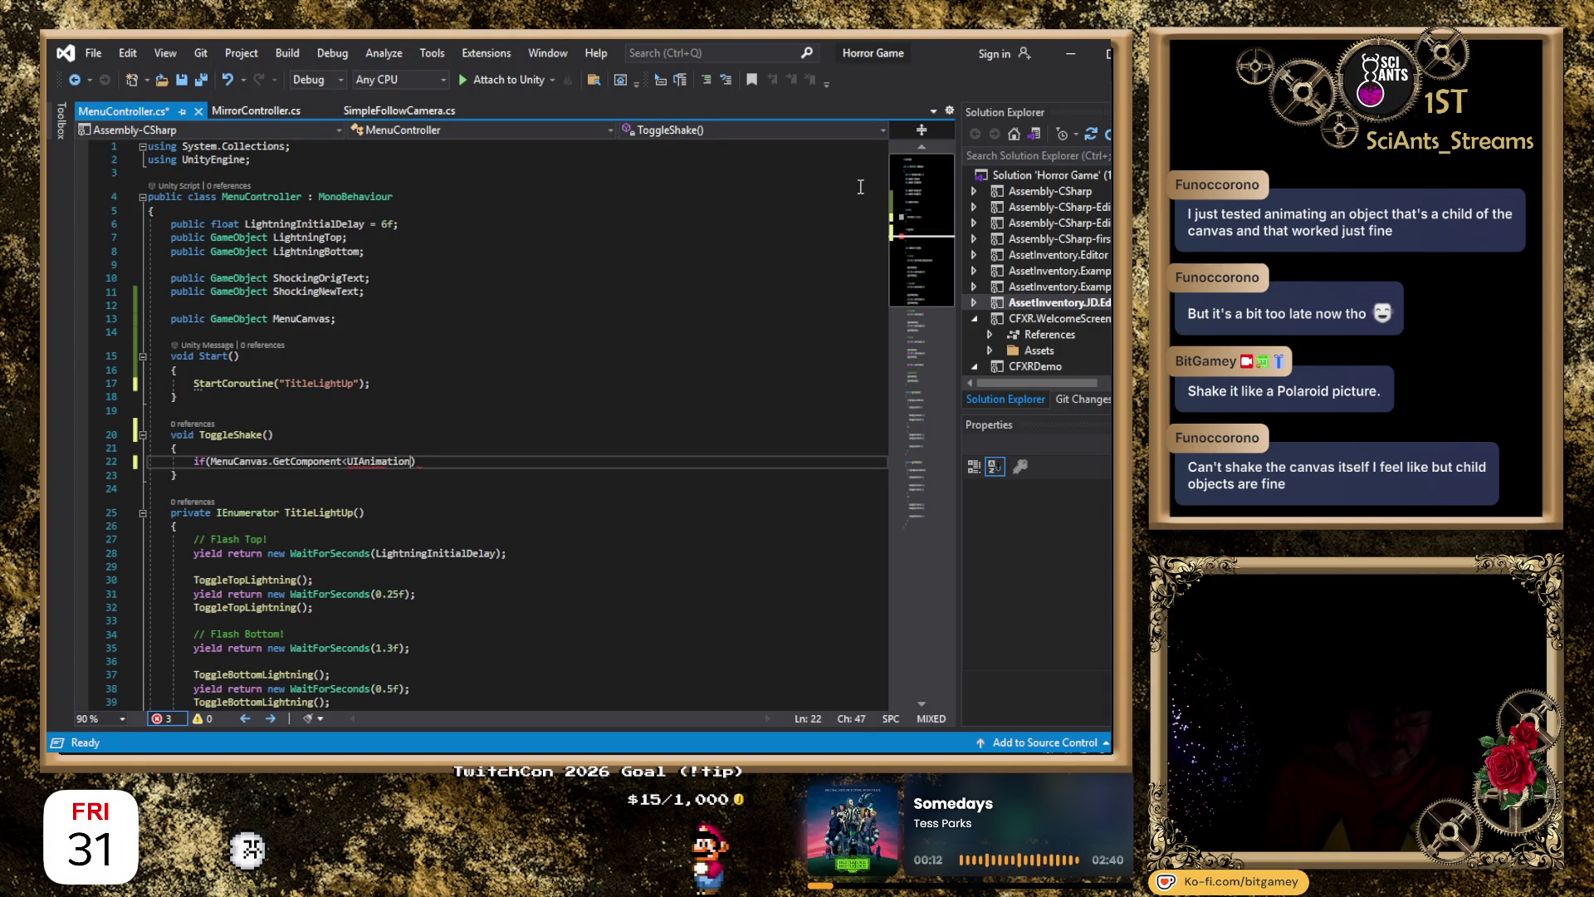
type(">()")
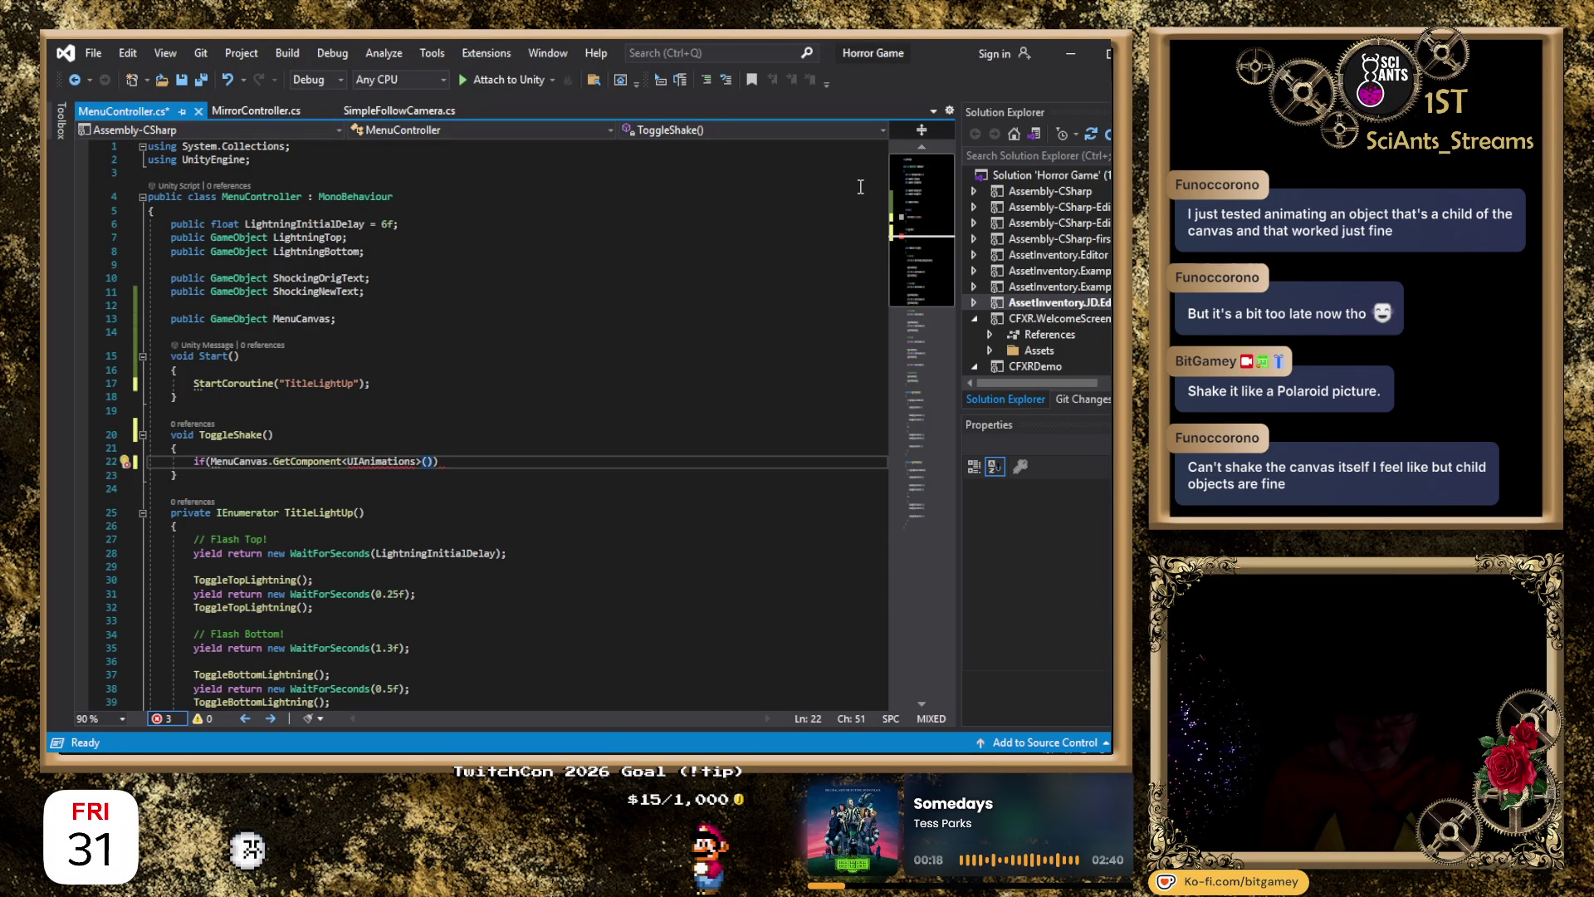
type(".ac")
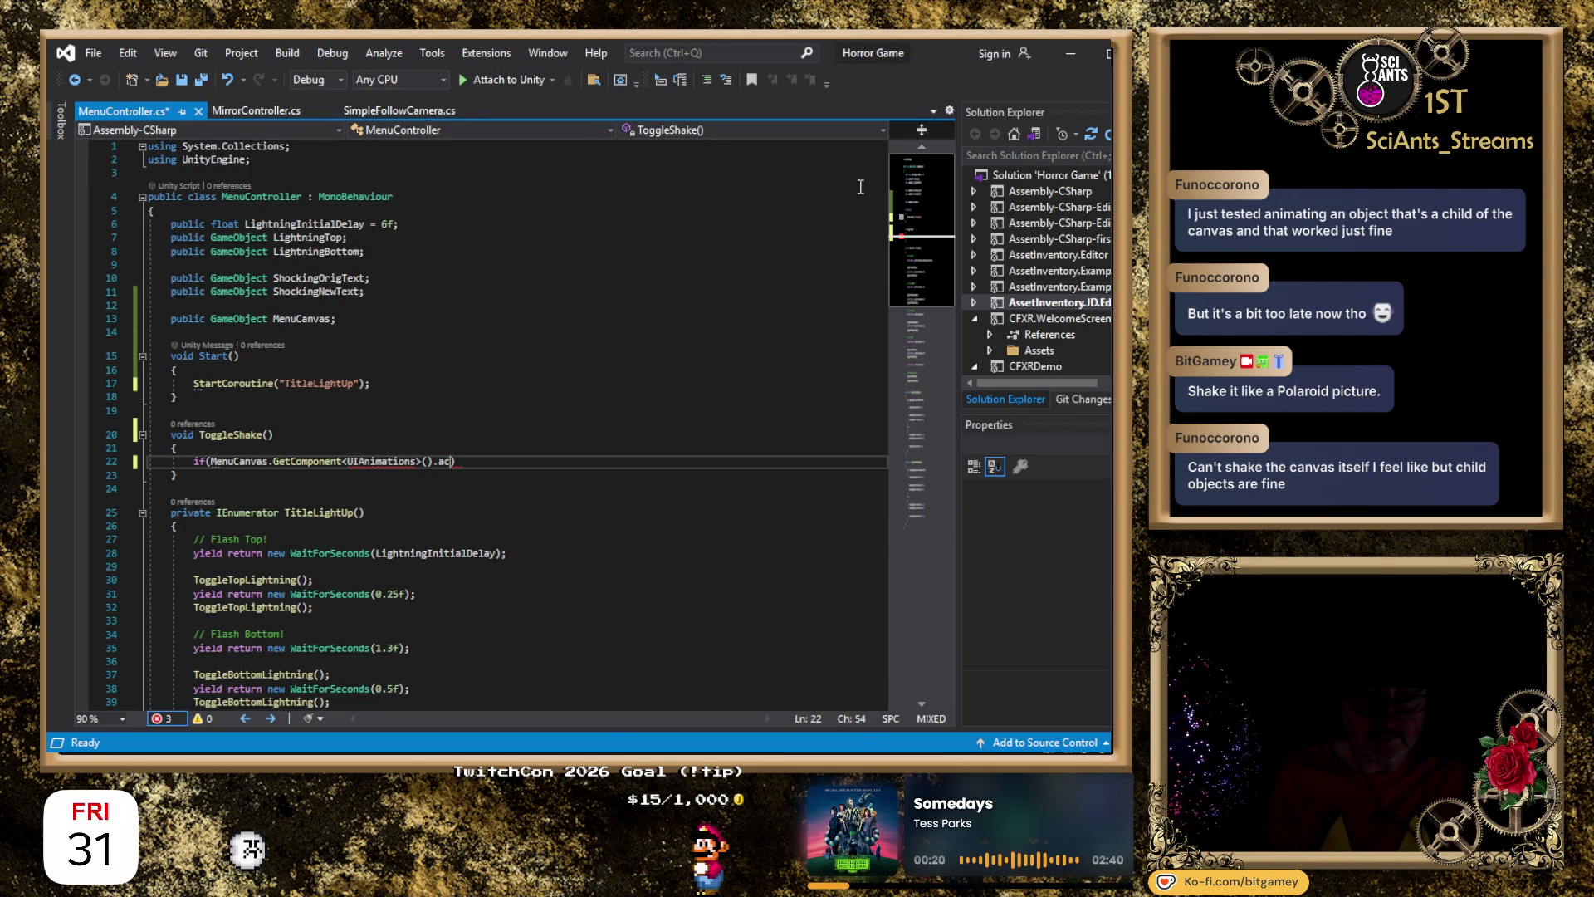
key("BackSpace")
key("BackSpace")
key("BackSpace")
type("I")
key("BackSpace")
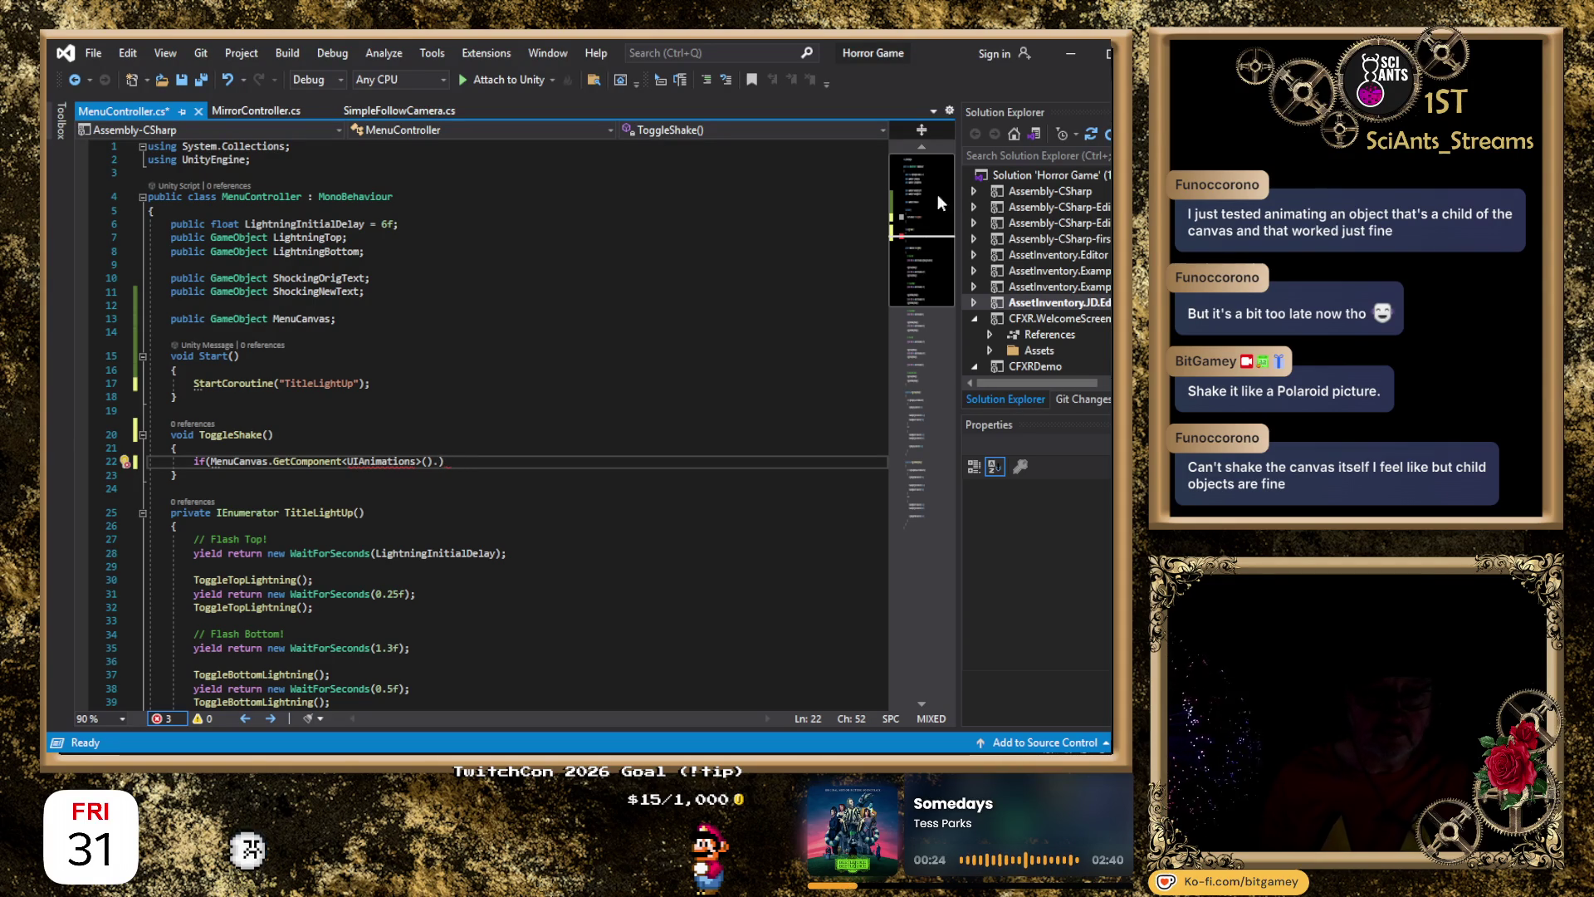
key("Home")
Comment out the unfinished if line with //, save, and switch to the Unity editor.
type("//")
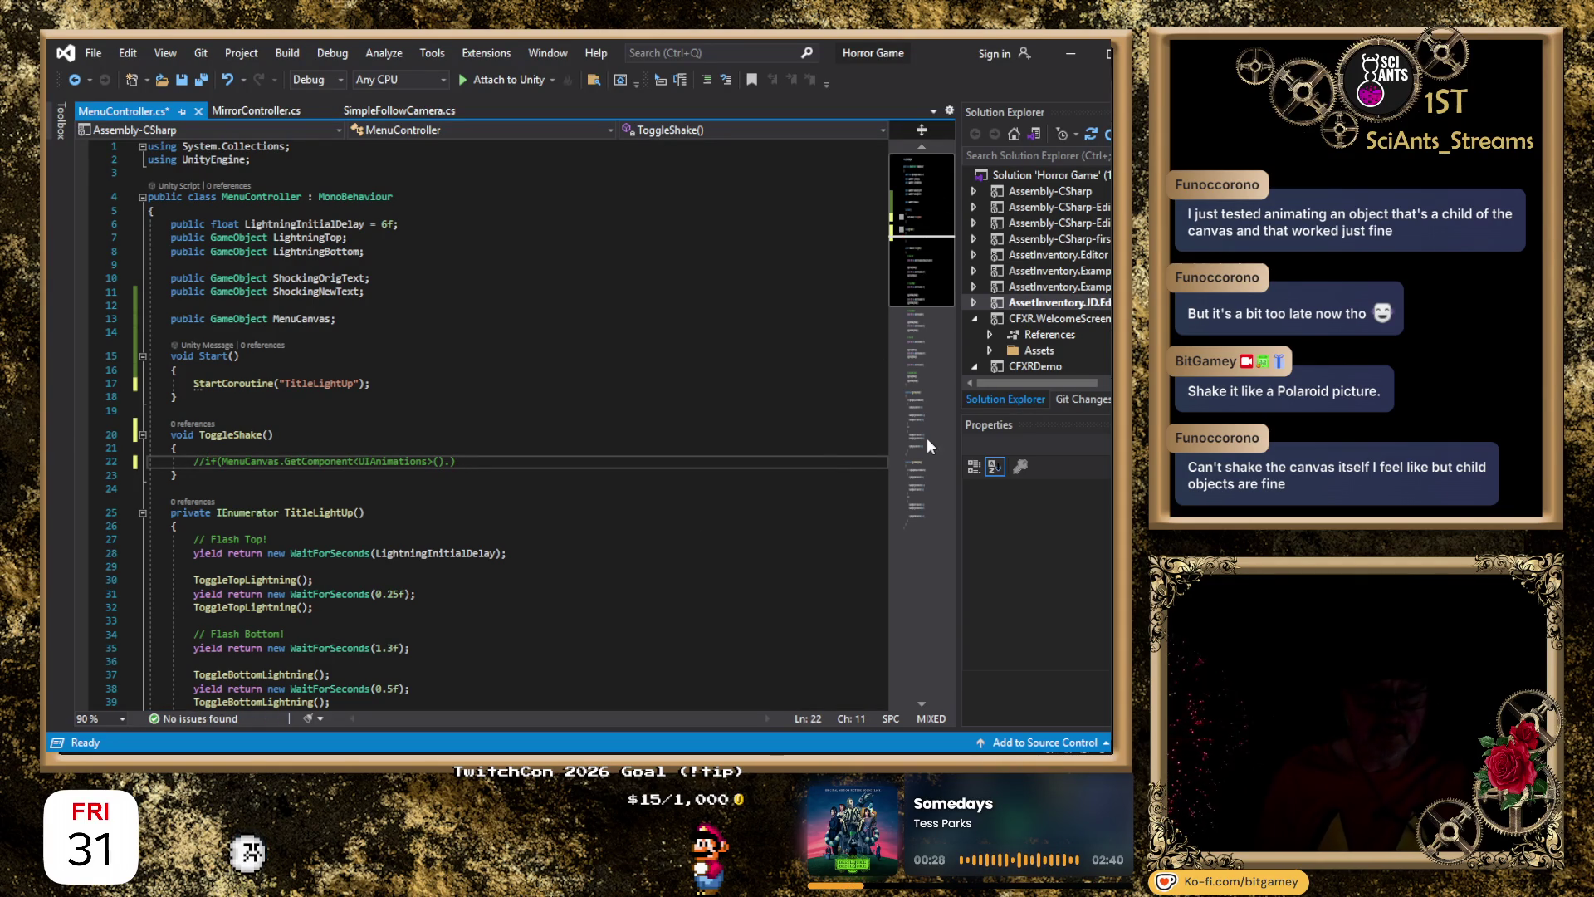
key("ctrl+s")
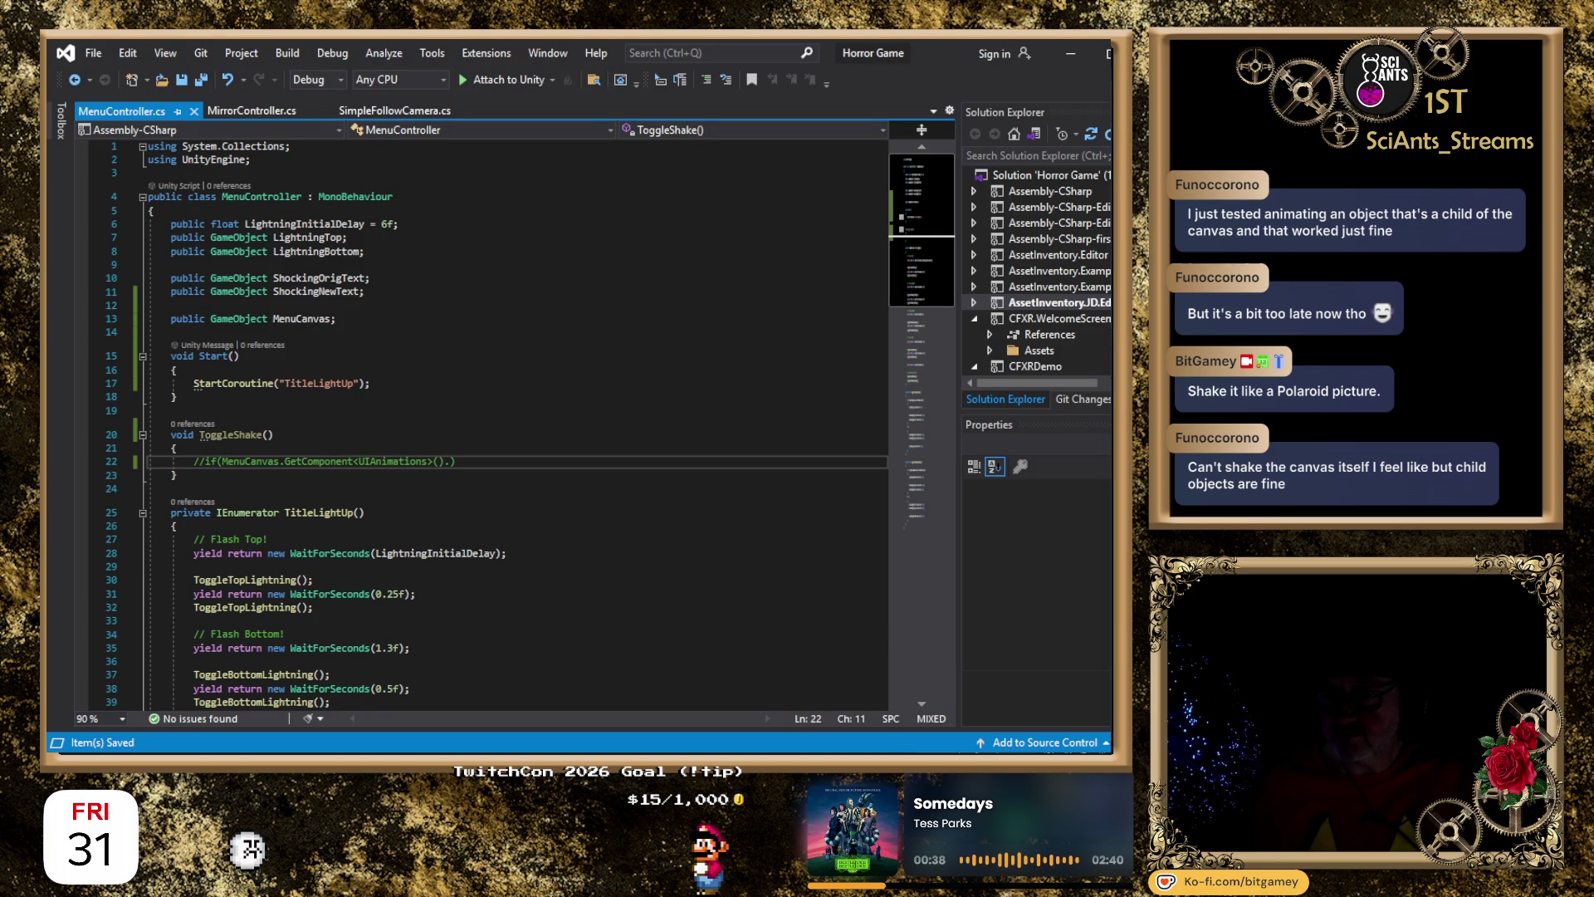
key("alt+Tab")
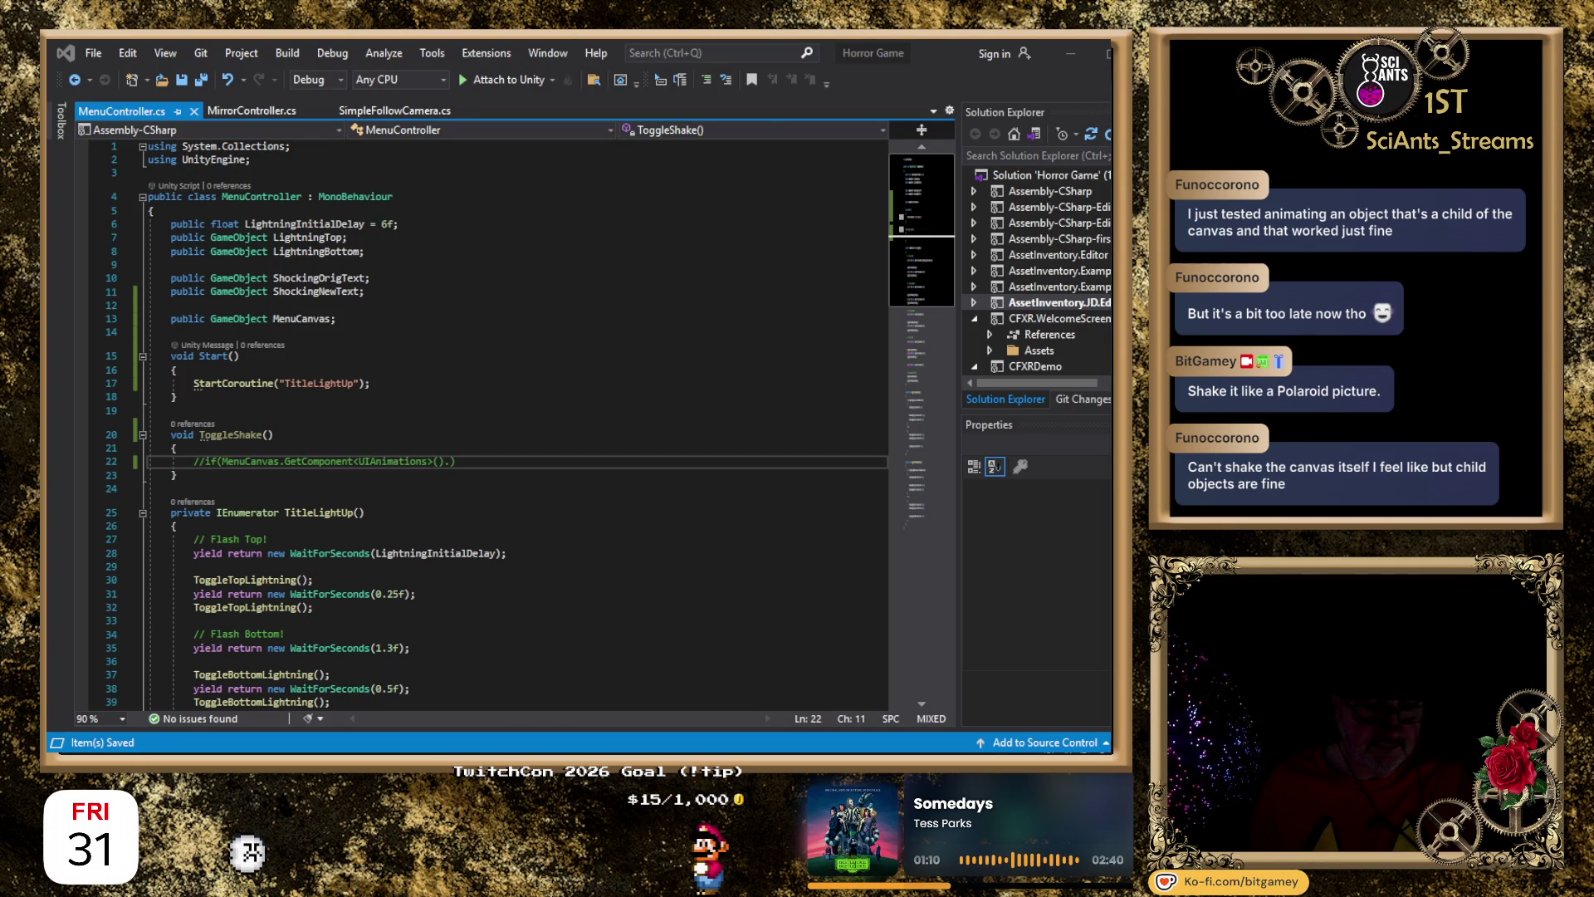
key("alt+Tab")
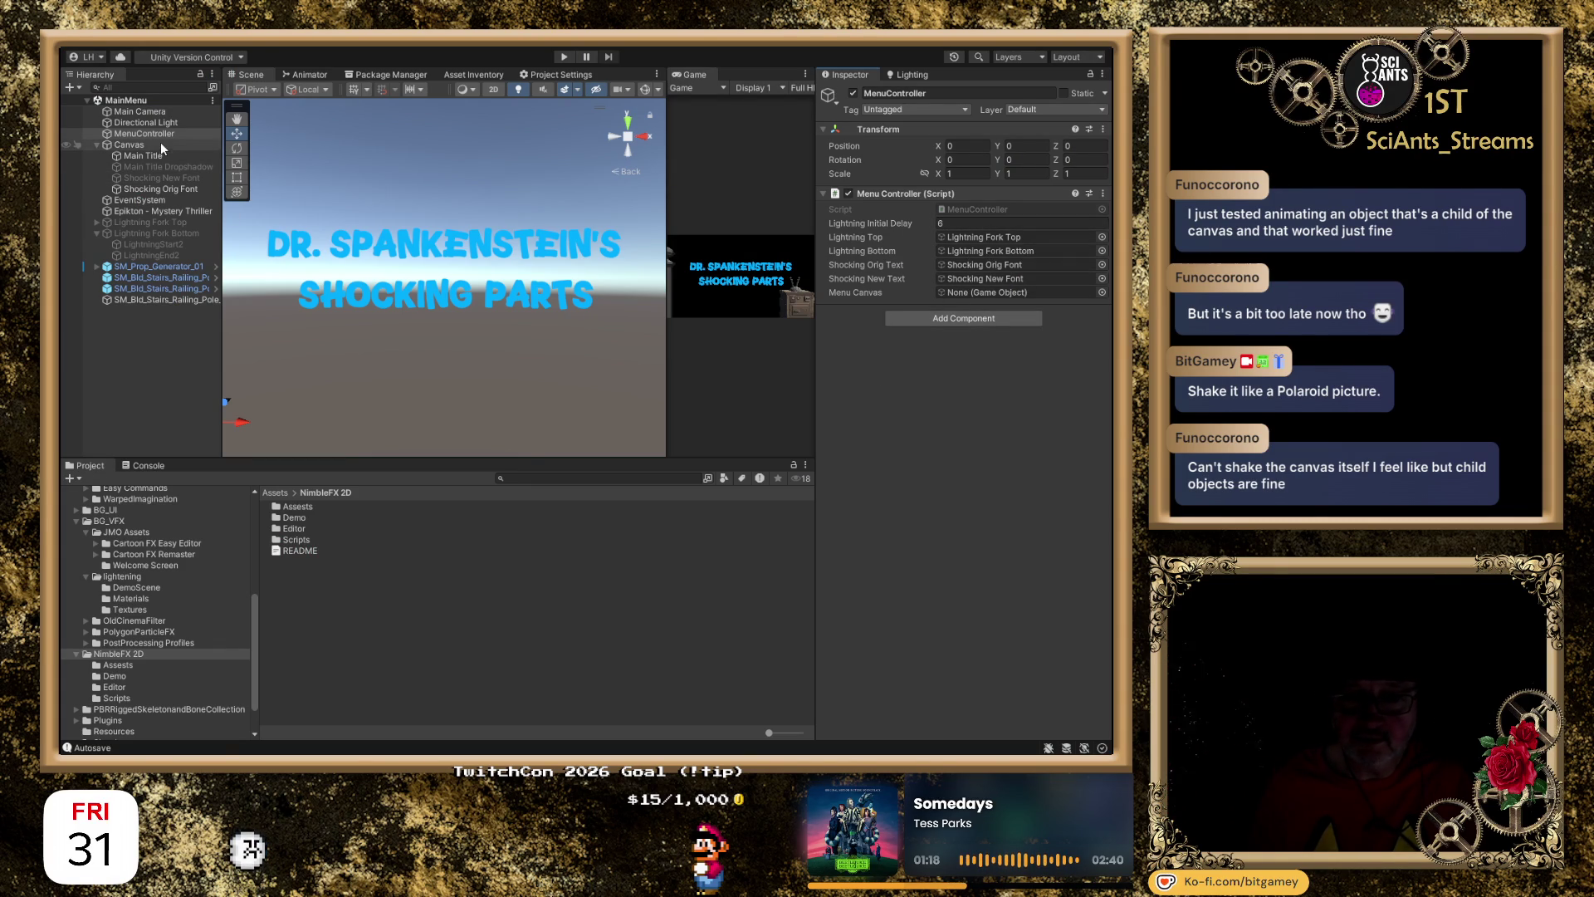
Assign Canvas to MenuController's Menu Canvas field and review the Canvas's shake settings.
mouse_move(149, 142)
left_mouse_down()
mouse_move(996, 282)
mouse_move(996, 295)
left_mouse_up()
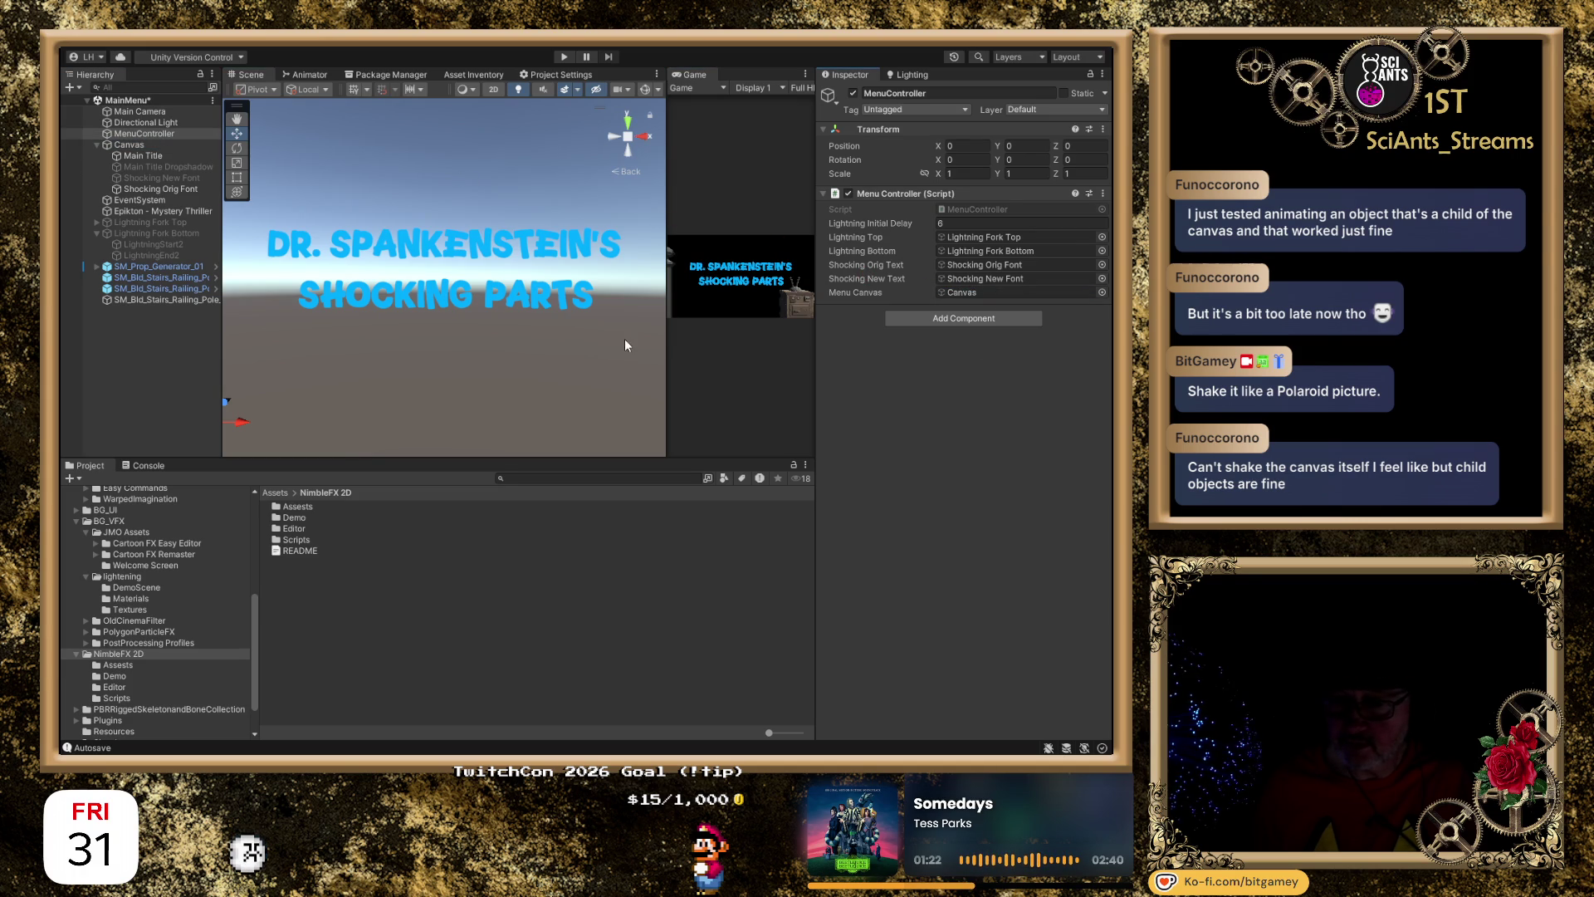
left_click(157, 146)
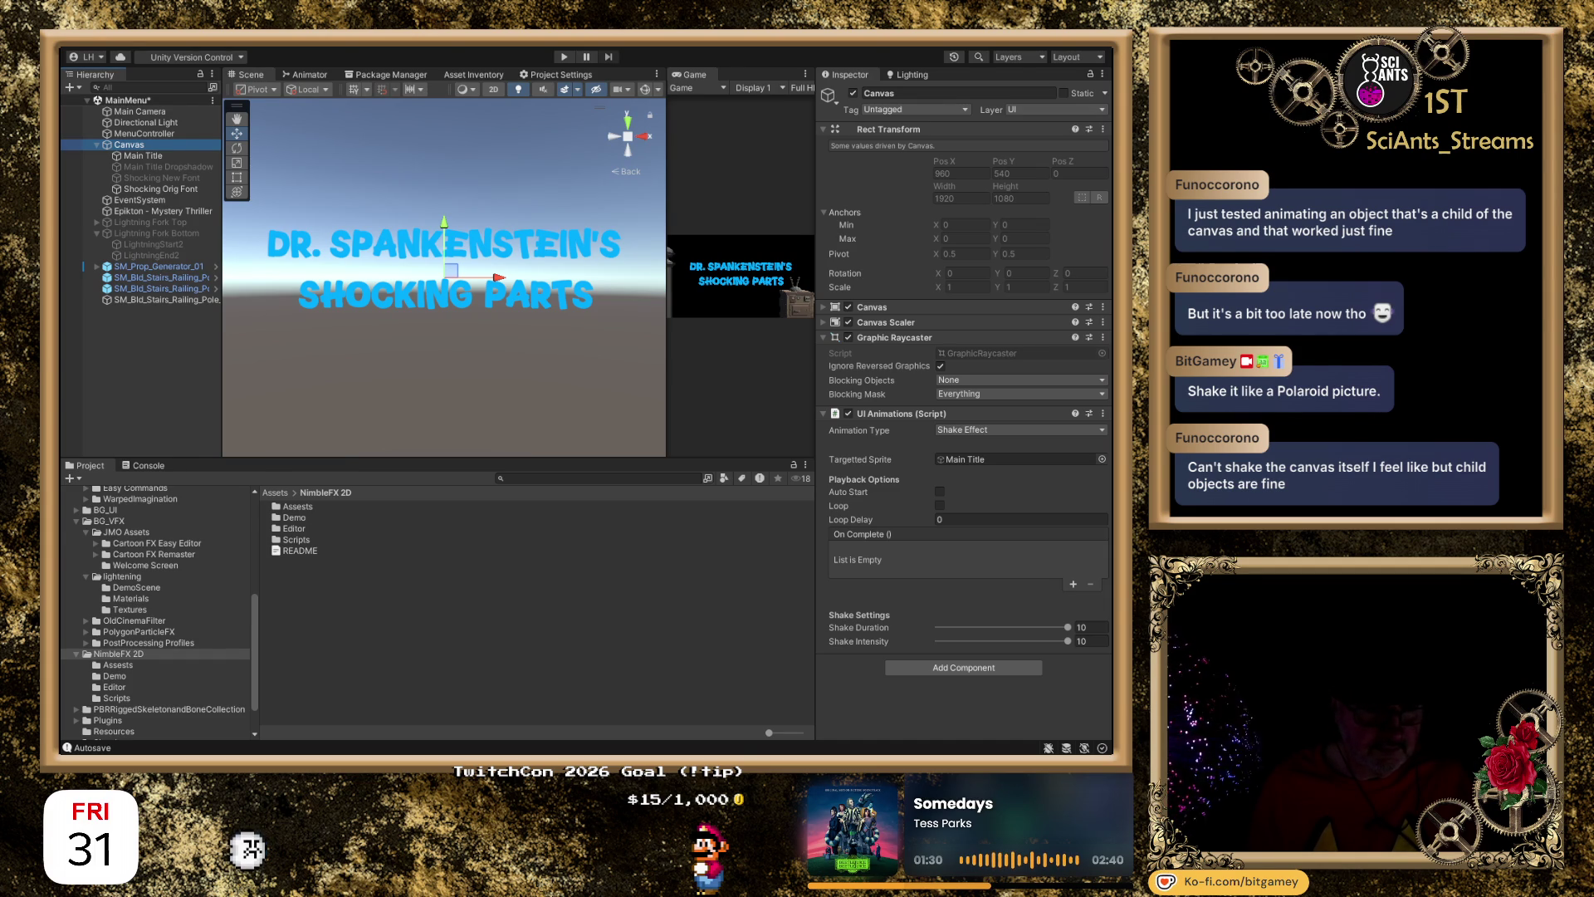
key("alt+Tab")
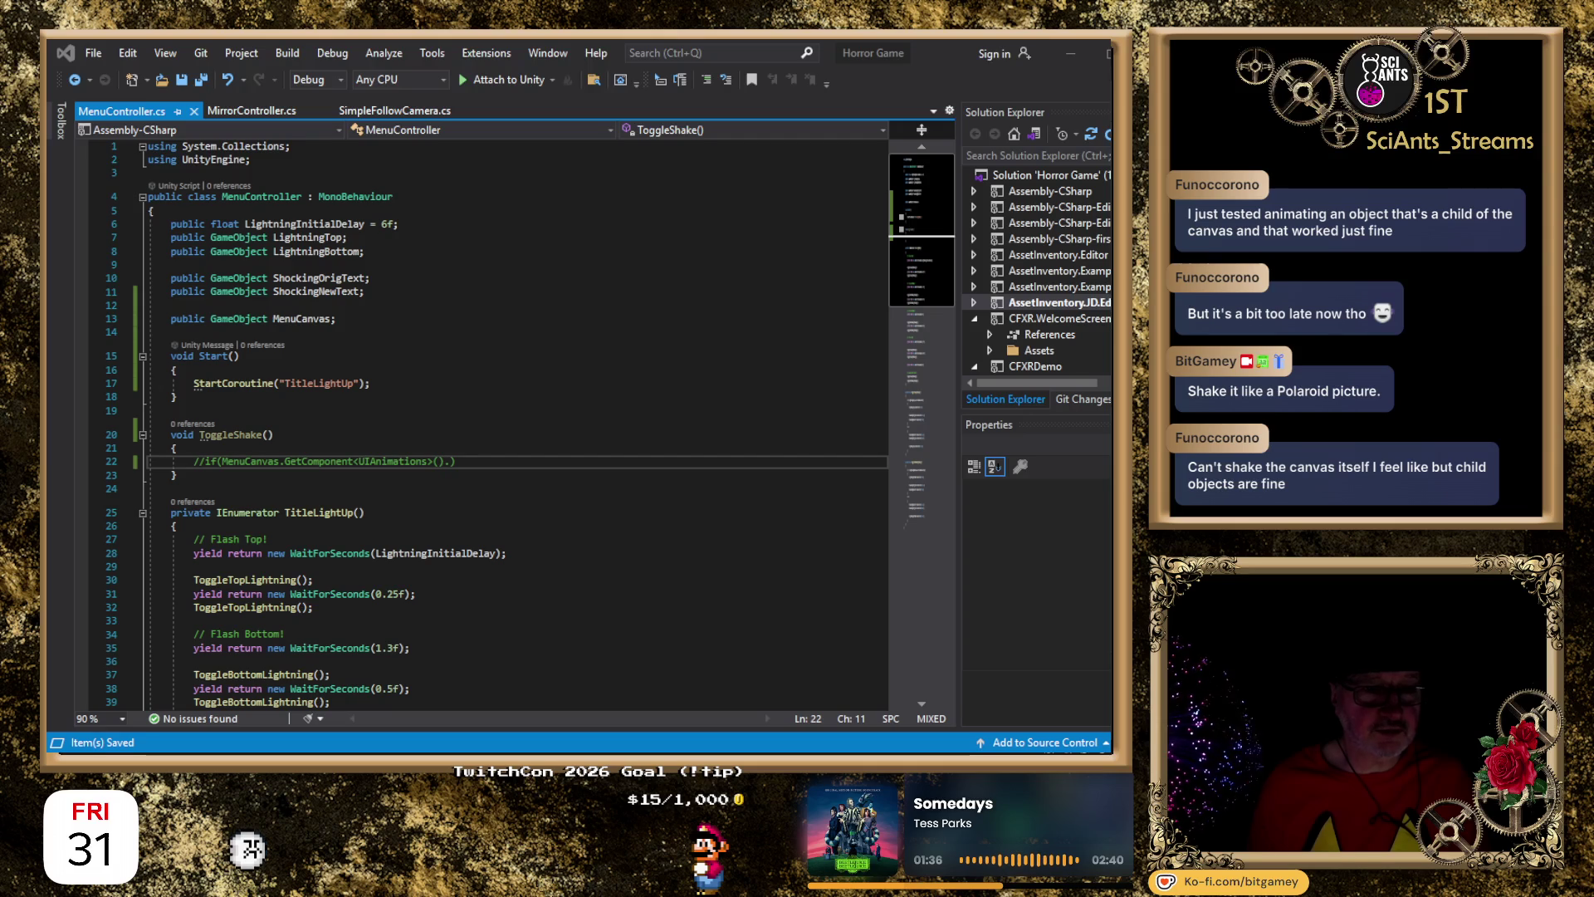
Uncomment line 22 and retype the GetComponent type argument, starting with 'Can'.
key("alt+Tab")
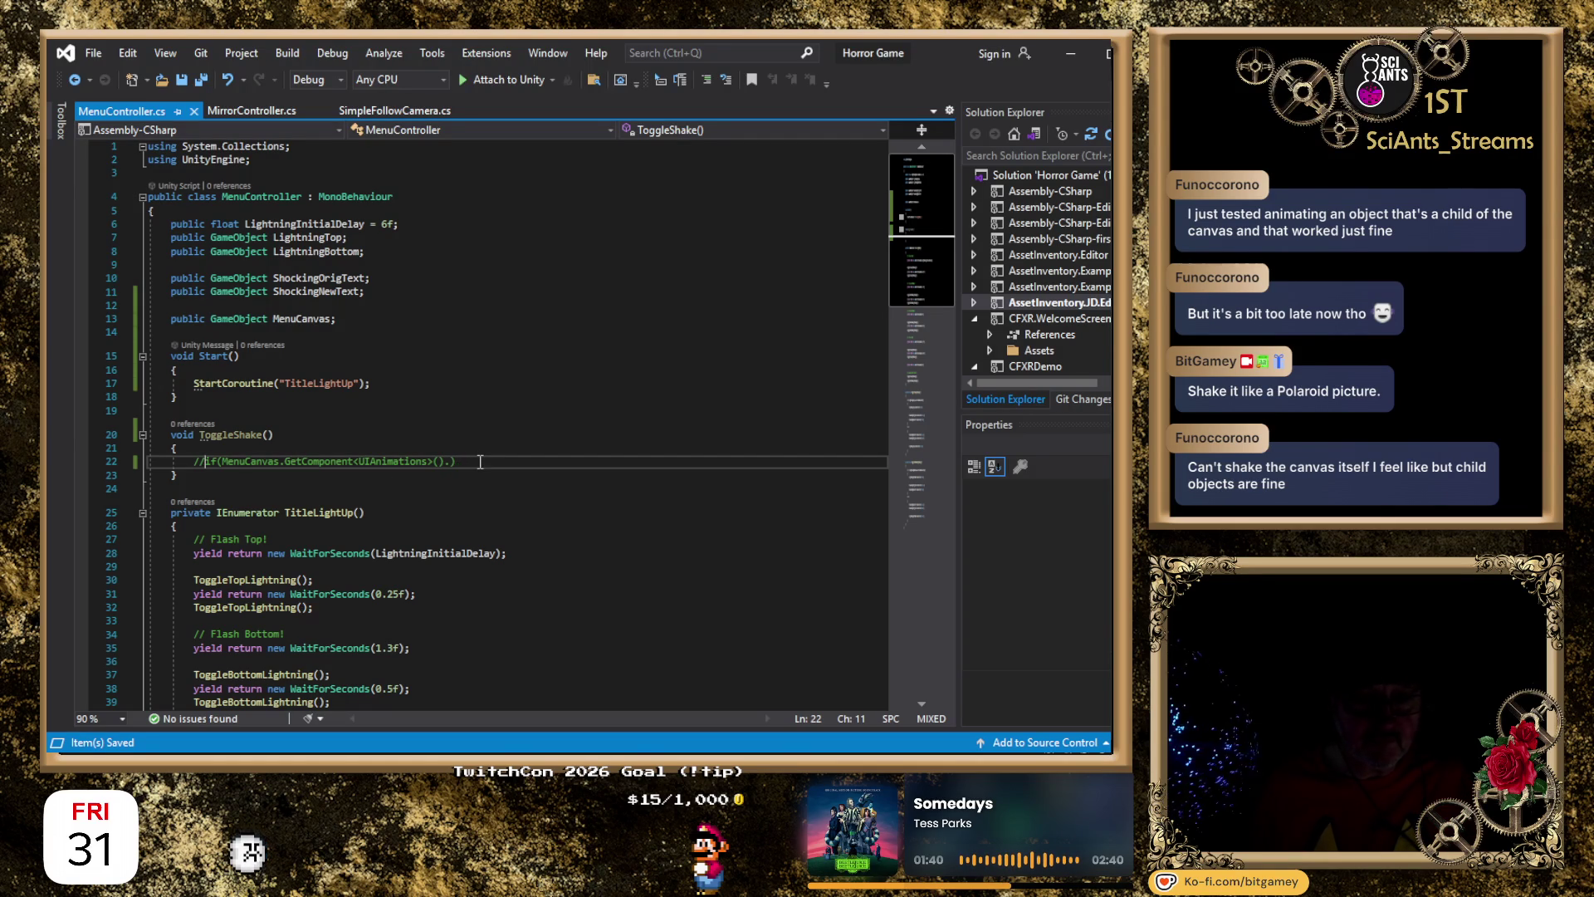
key("Home")
key("Delete")
key("Delete")
key("Right")
key("Right")
key("Right")
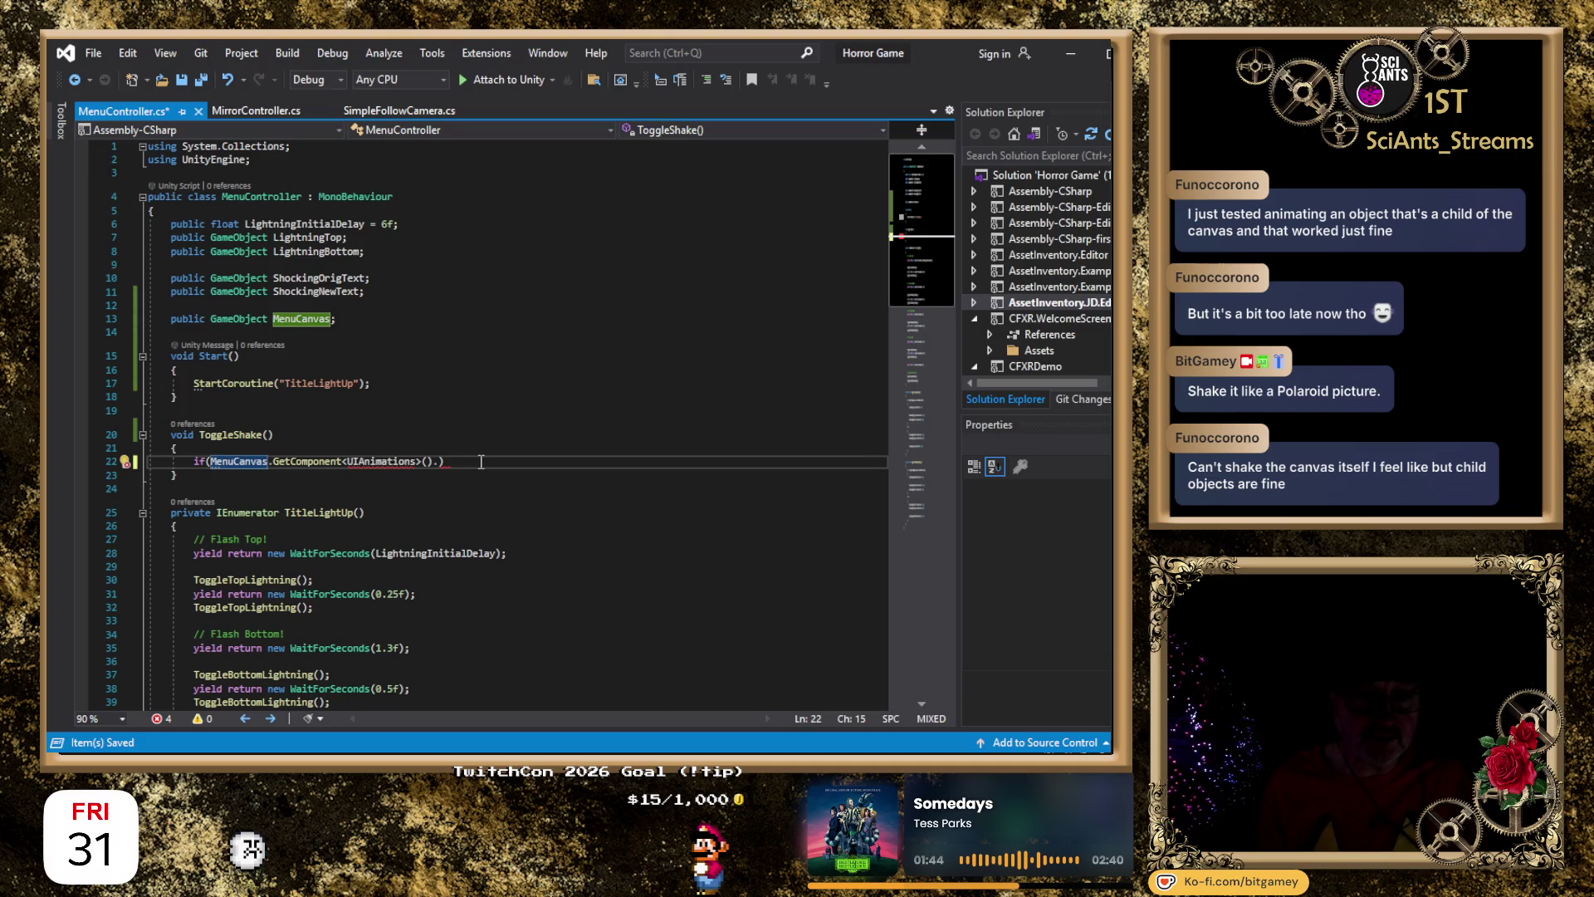
key("ctrl+Right")
key("ctrl+Right")
key("ctrl+Right")
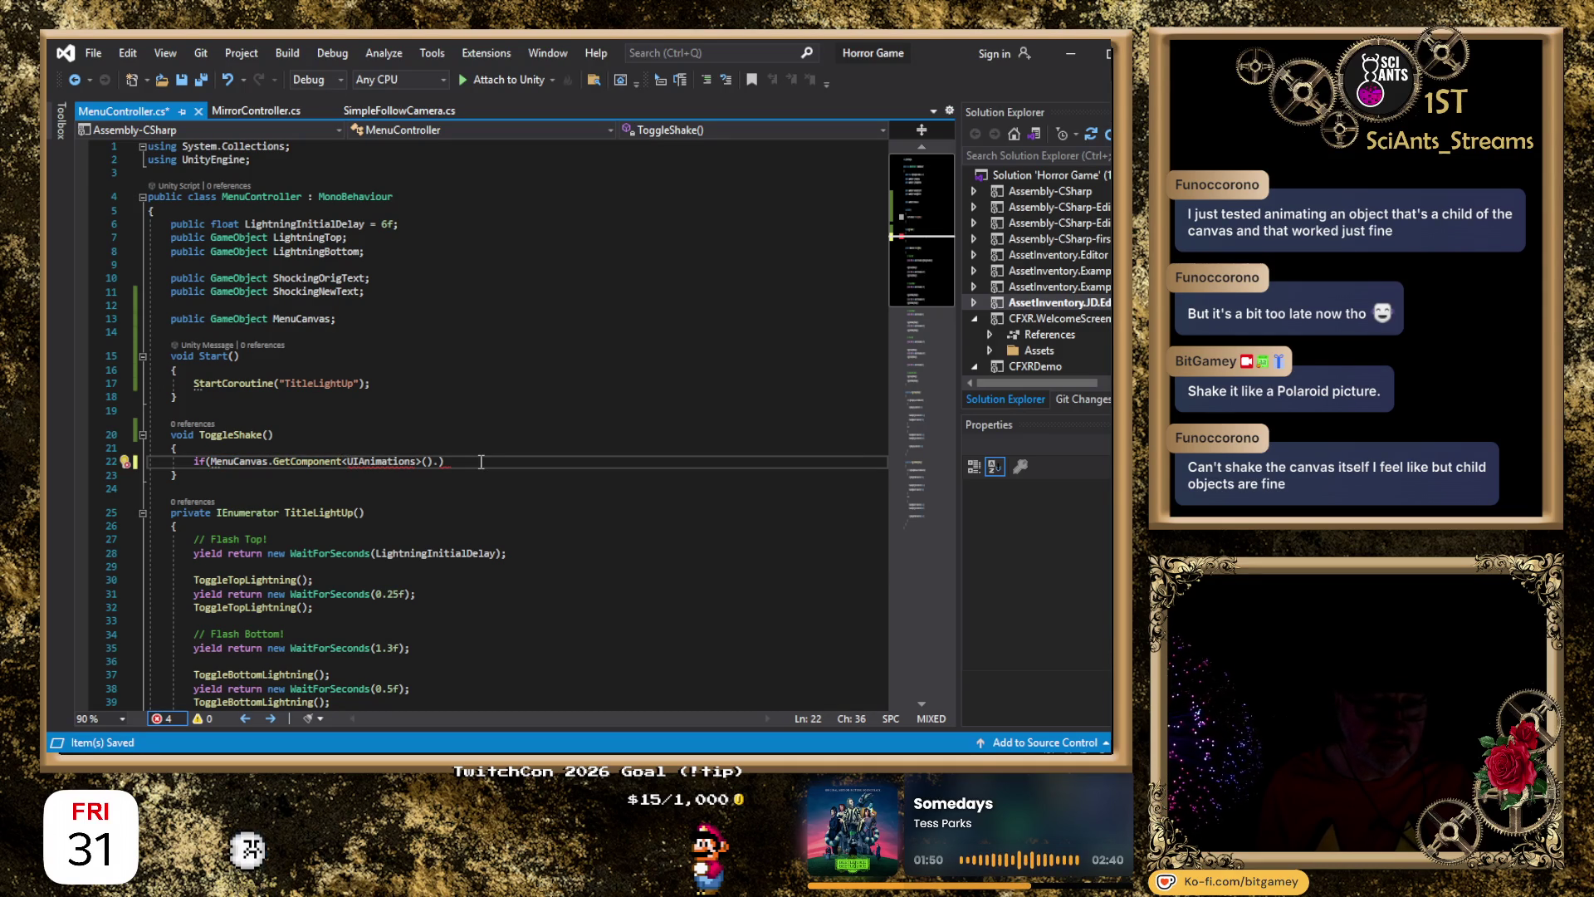
key("End")
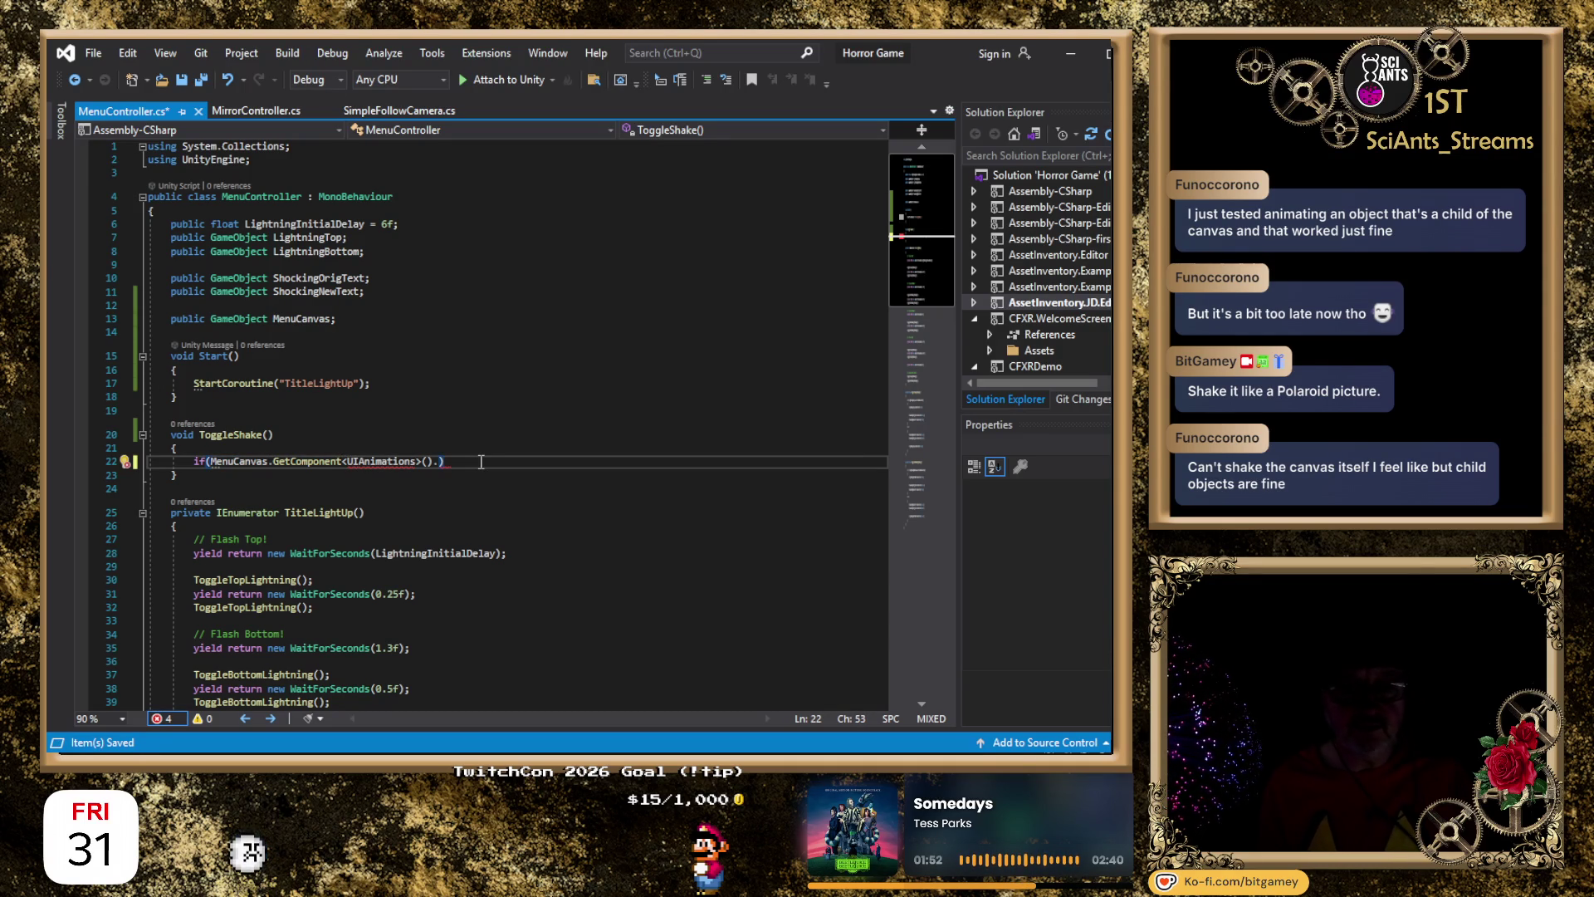
key("Left")
key("BackSpace")
key("BackSpace")
key("BackSpace")
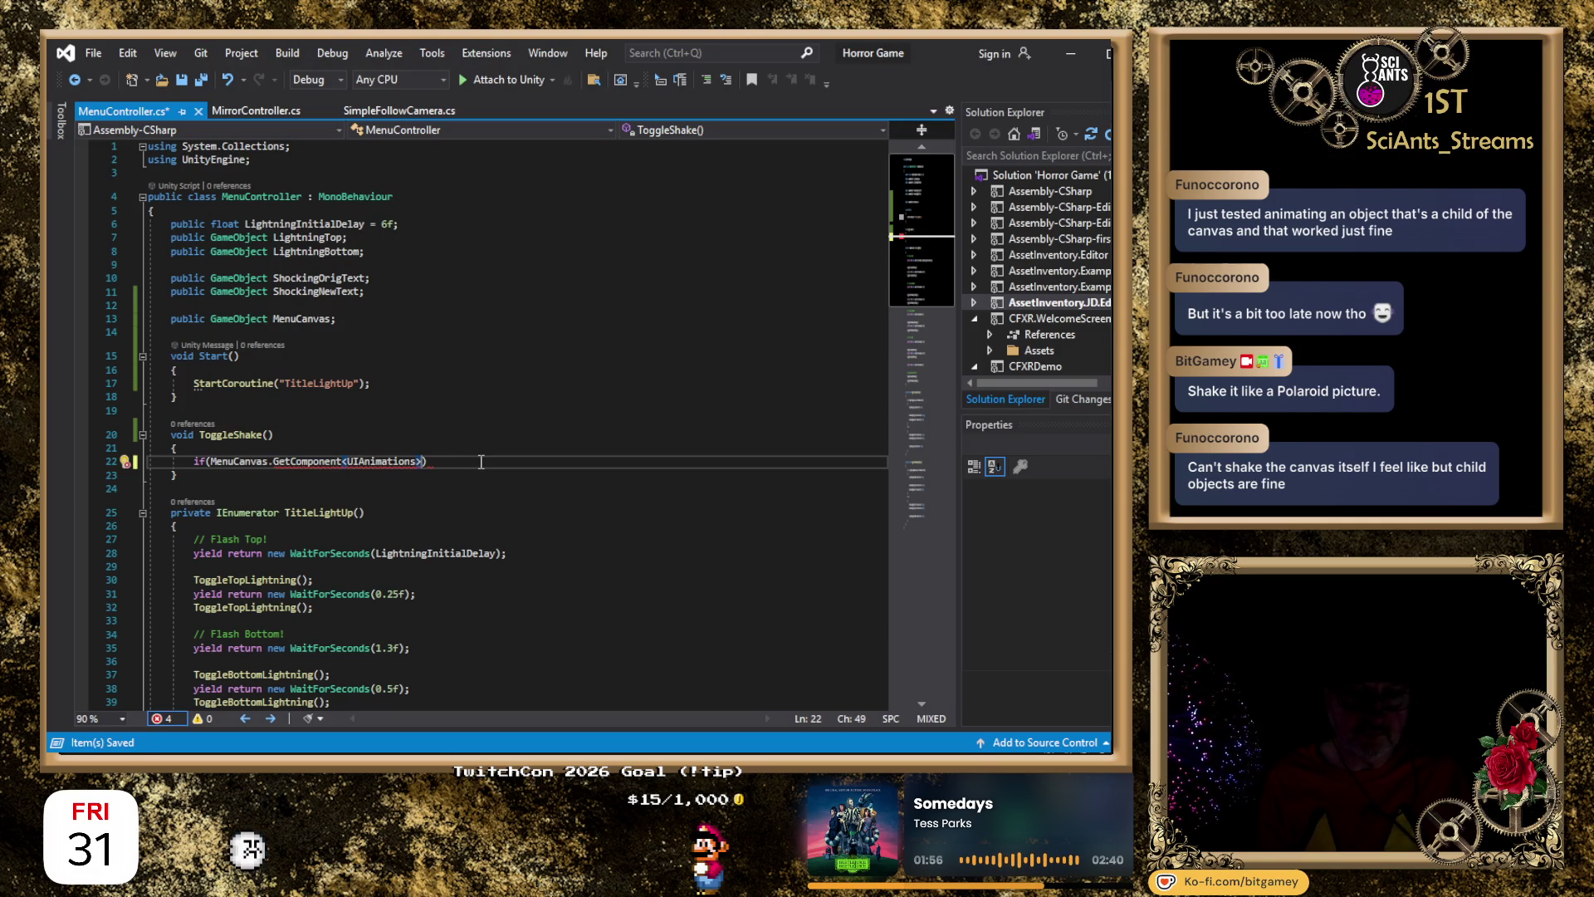
key("BackSpace")
key("BackSpace")
key("BackSpace")
key("BackSpace")
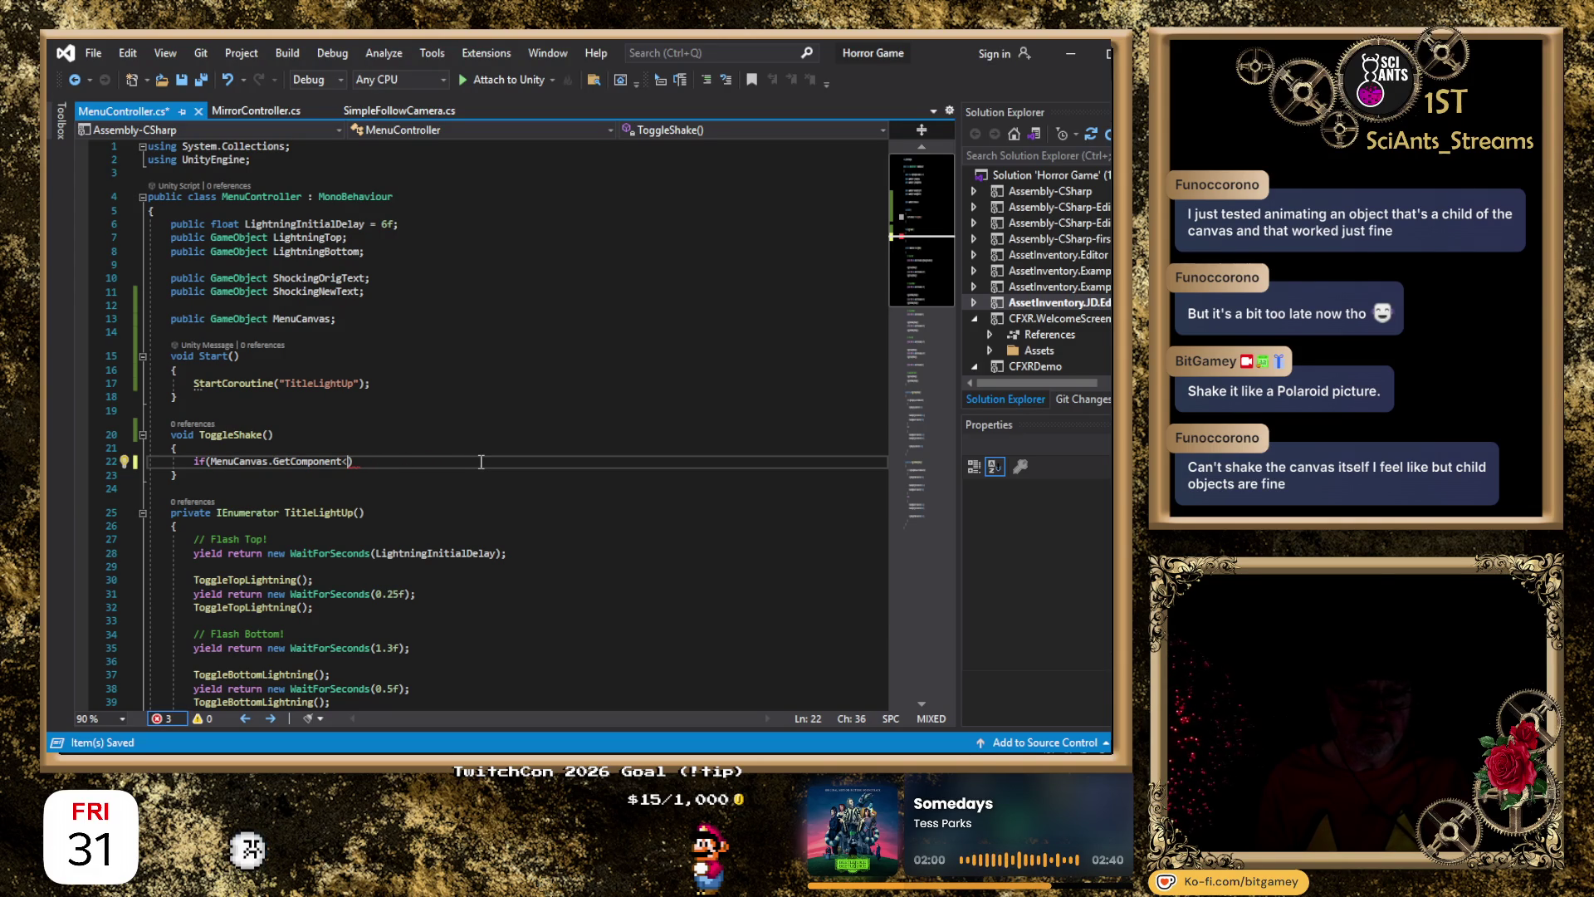
key("BackSpace")
key("BackSpace")
key("BackSpace")
type(".GetCom")
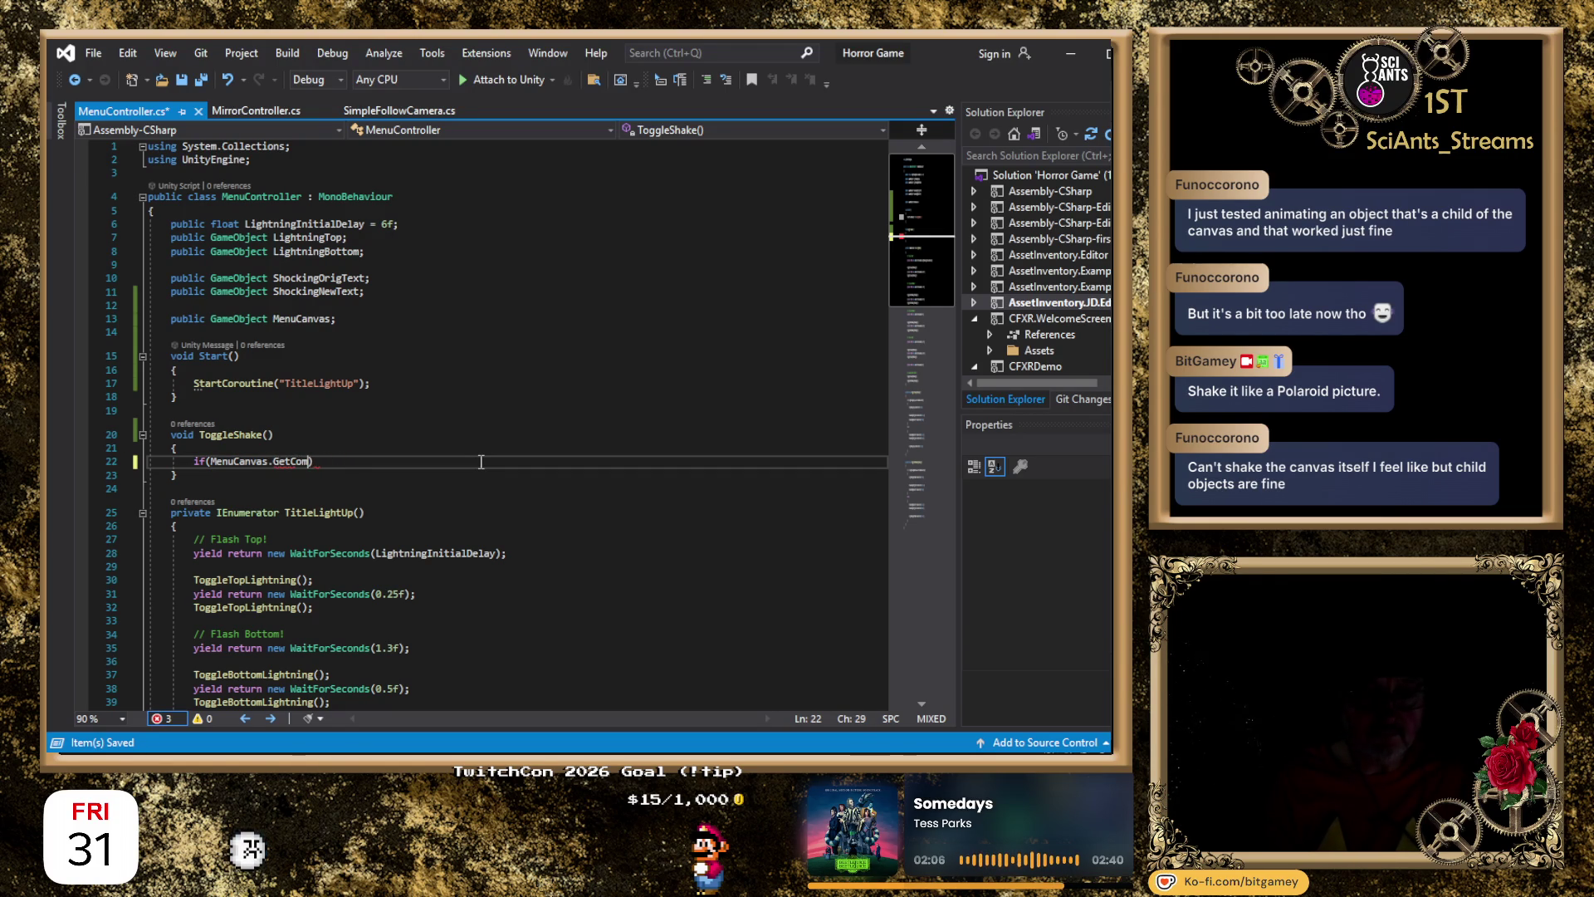
type("ponent<")
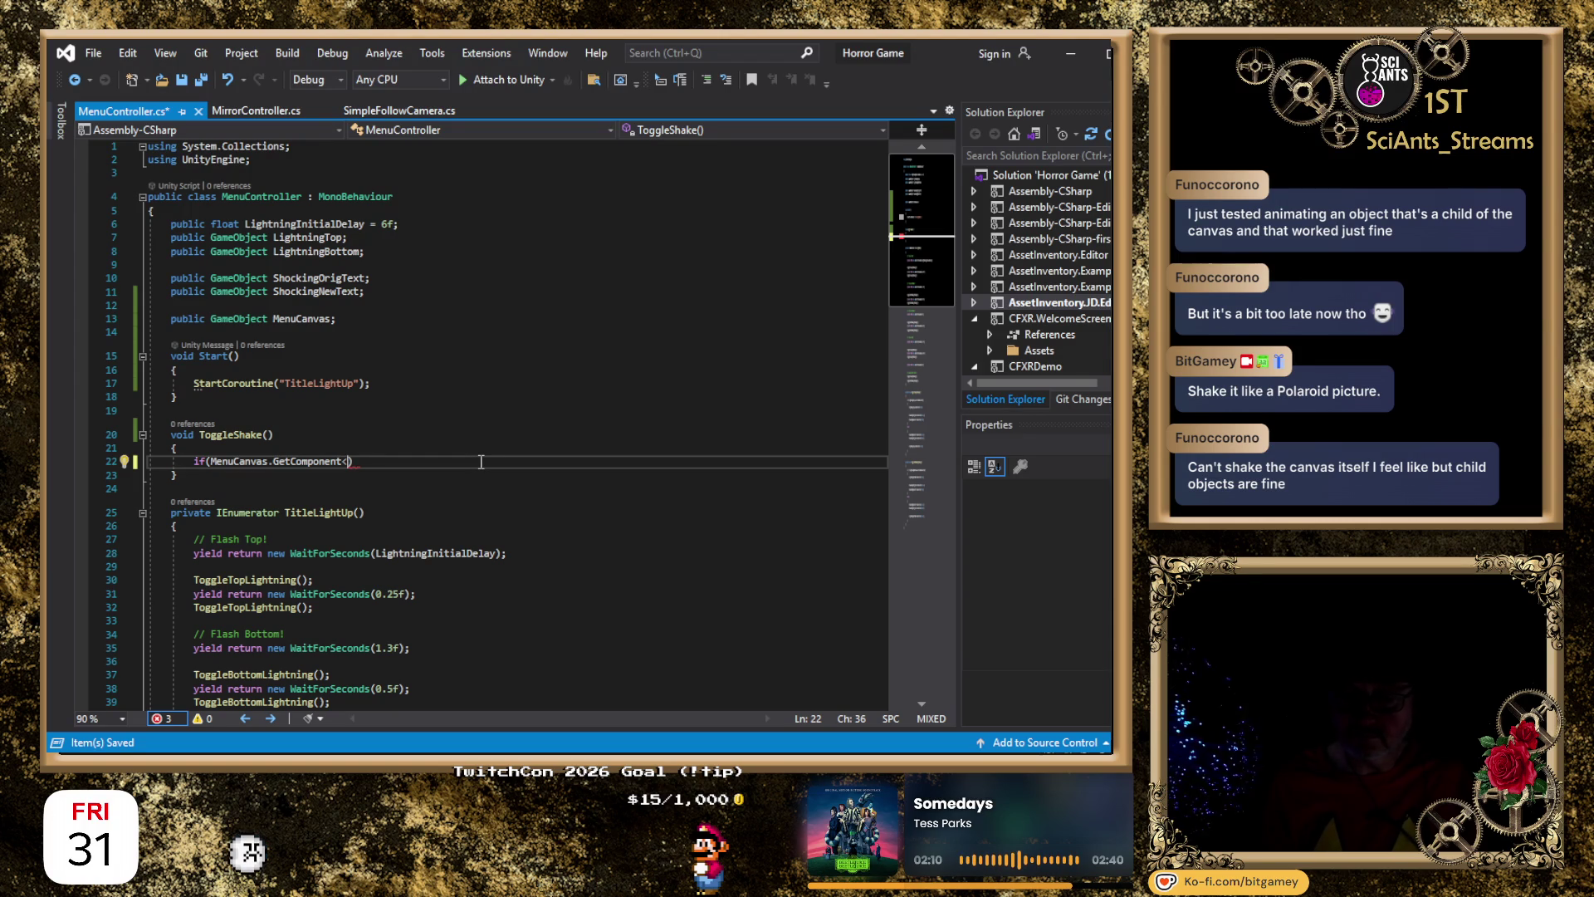
type("Can")
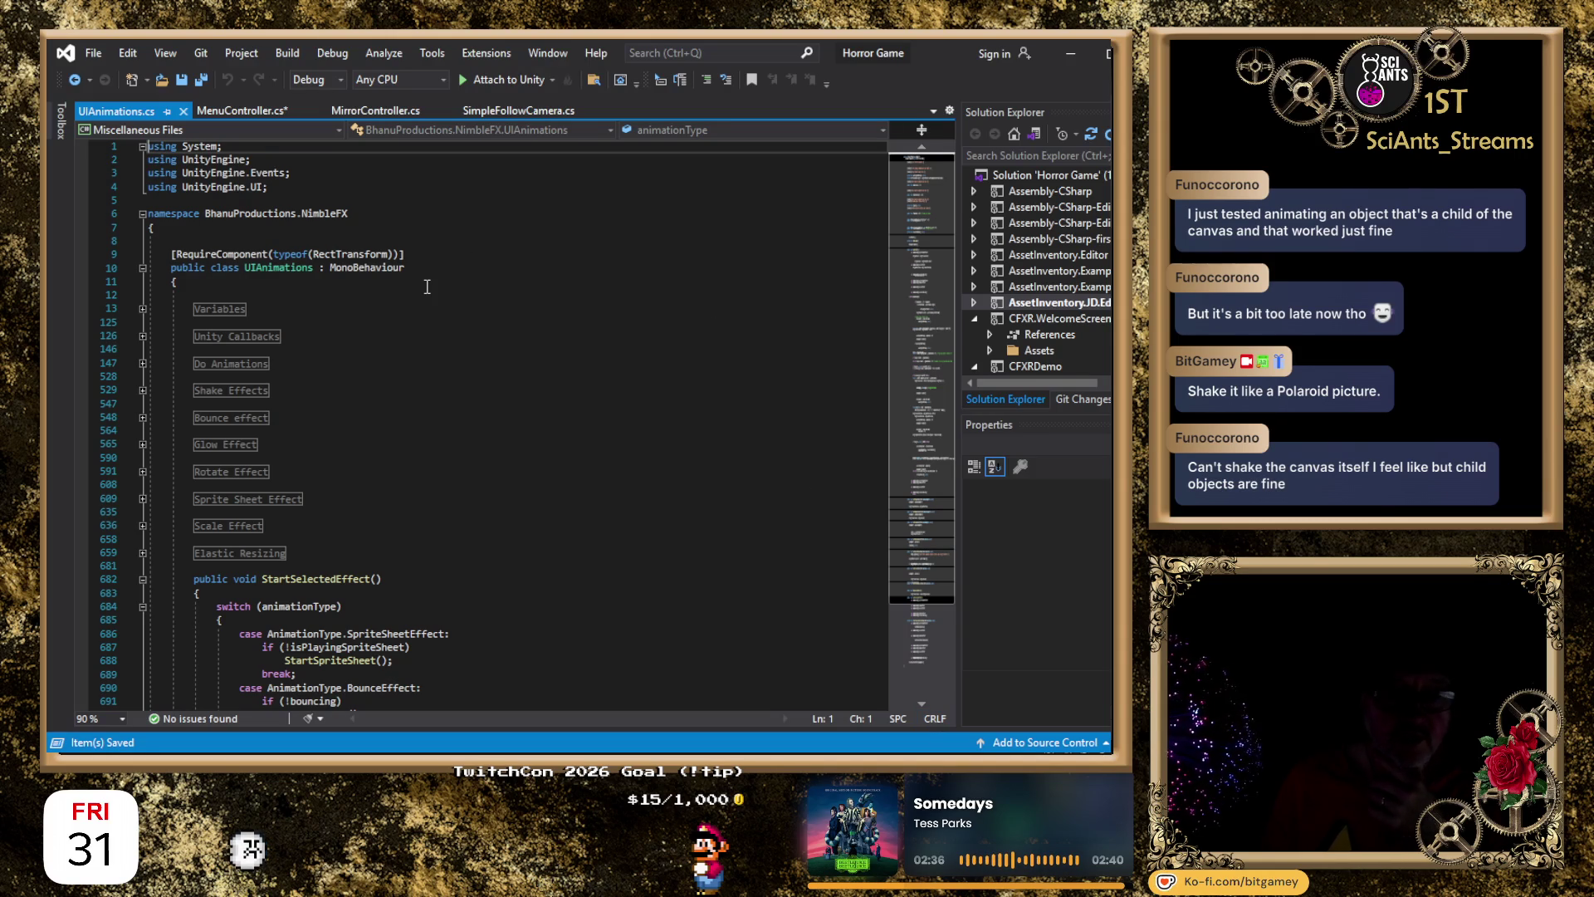
left_click_drag(205, 214, 212, 201)
left_click_drag(337, 203, 357, 208)
key("ctrl+F4")
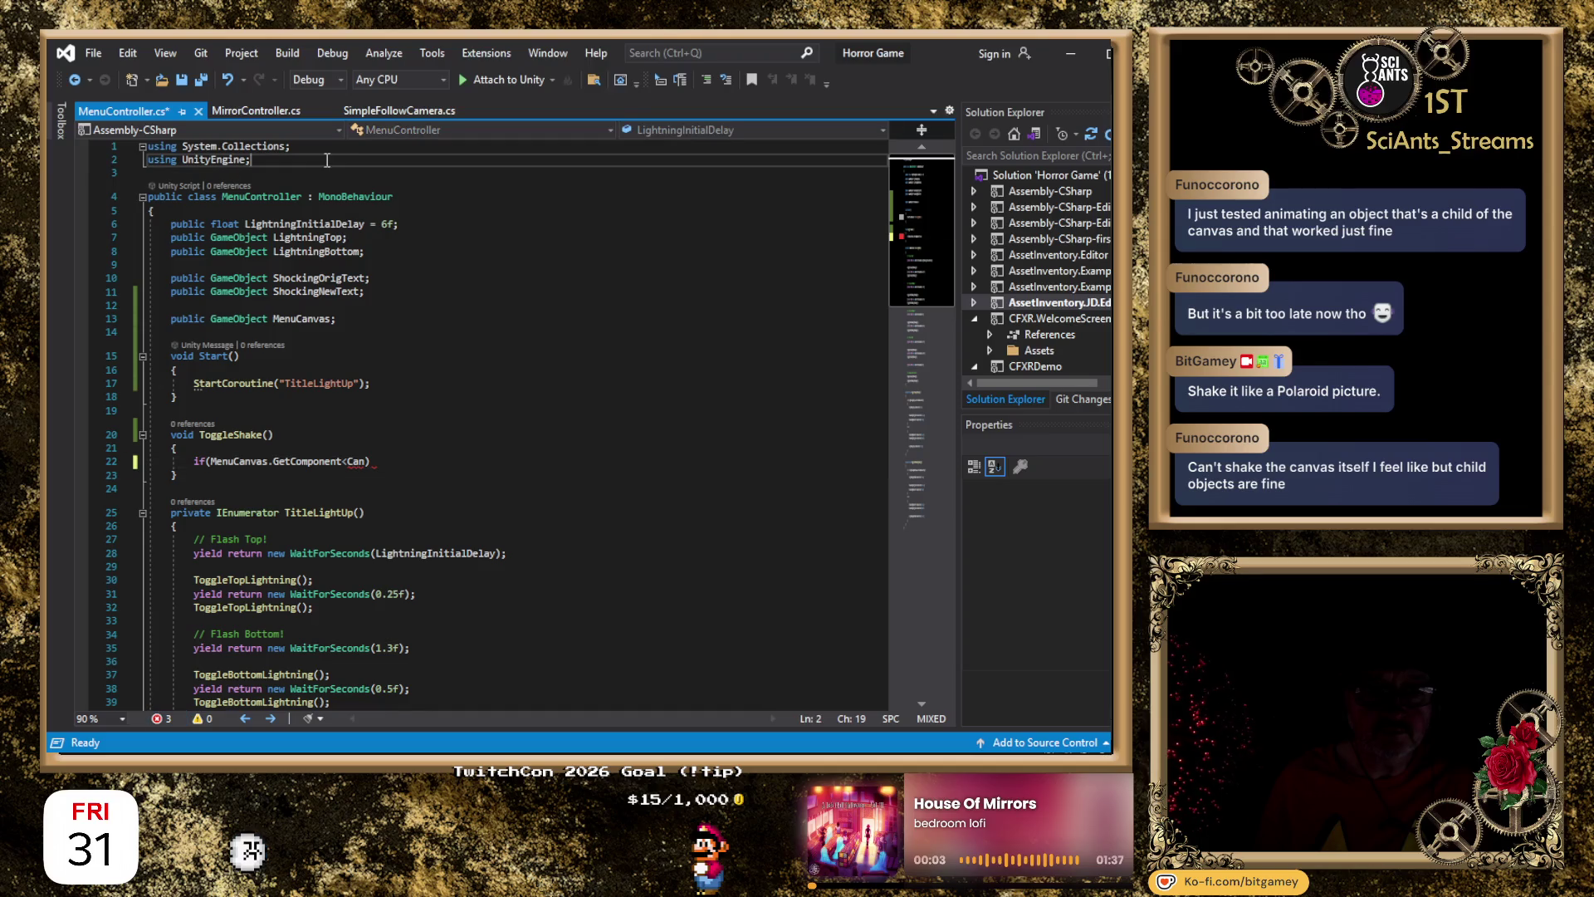
type("using BhanuProductions.NimbleFX;")
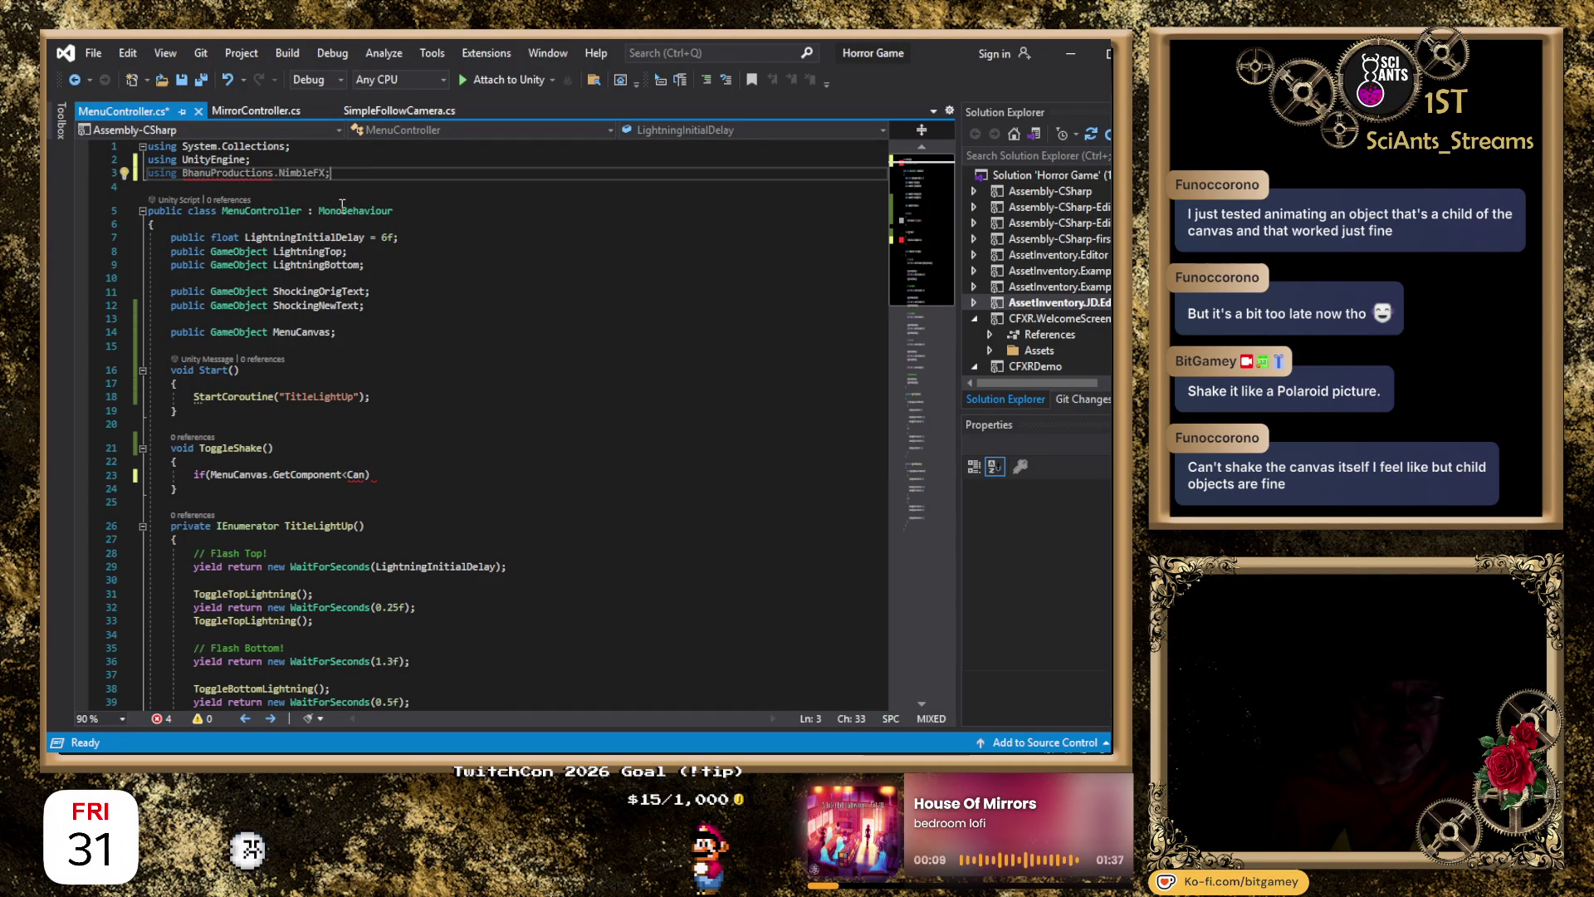
key("Left")
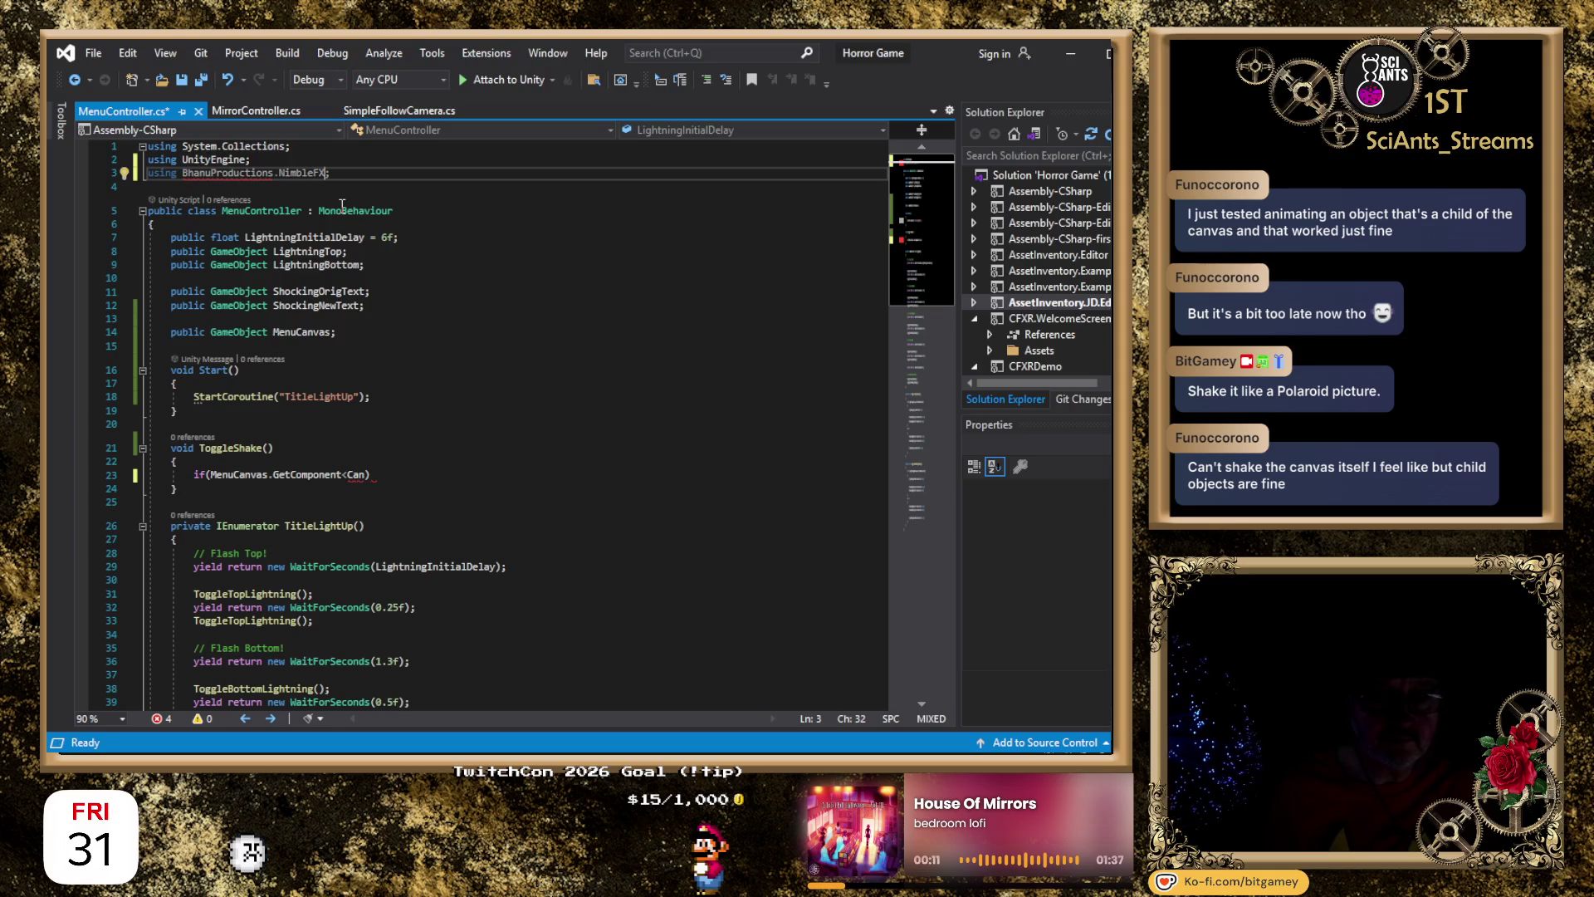
key("shift+Left")
key("shift+Left")
key("shift+Left")
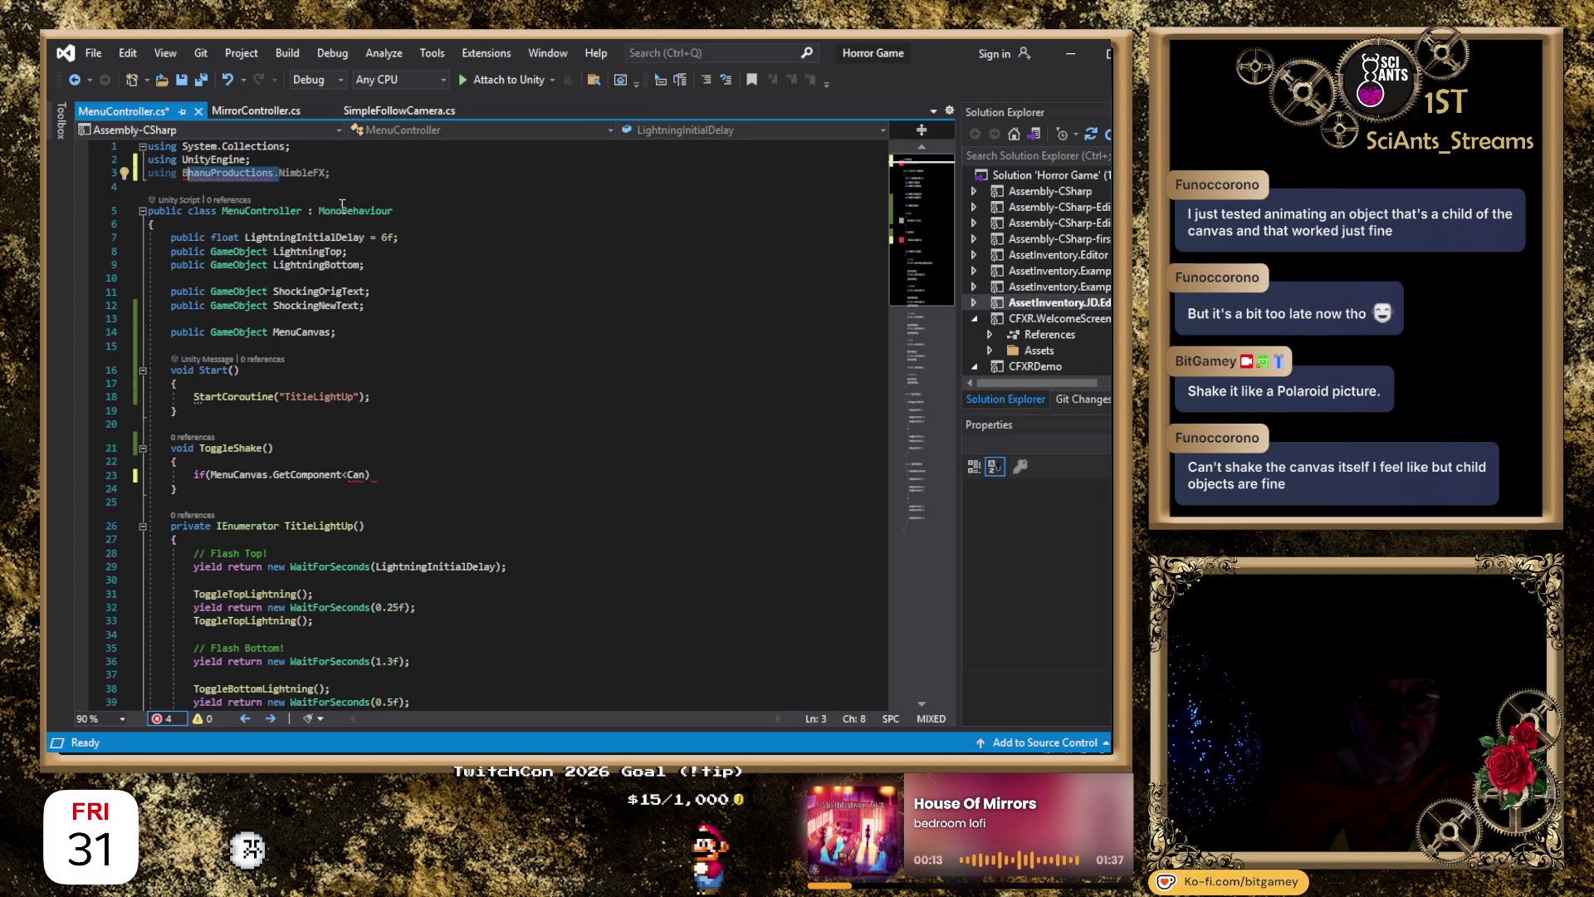
key("Delete")
key("End")
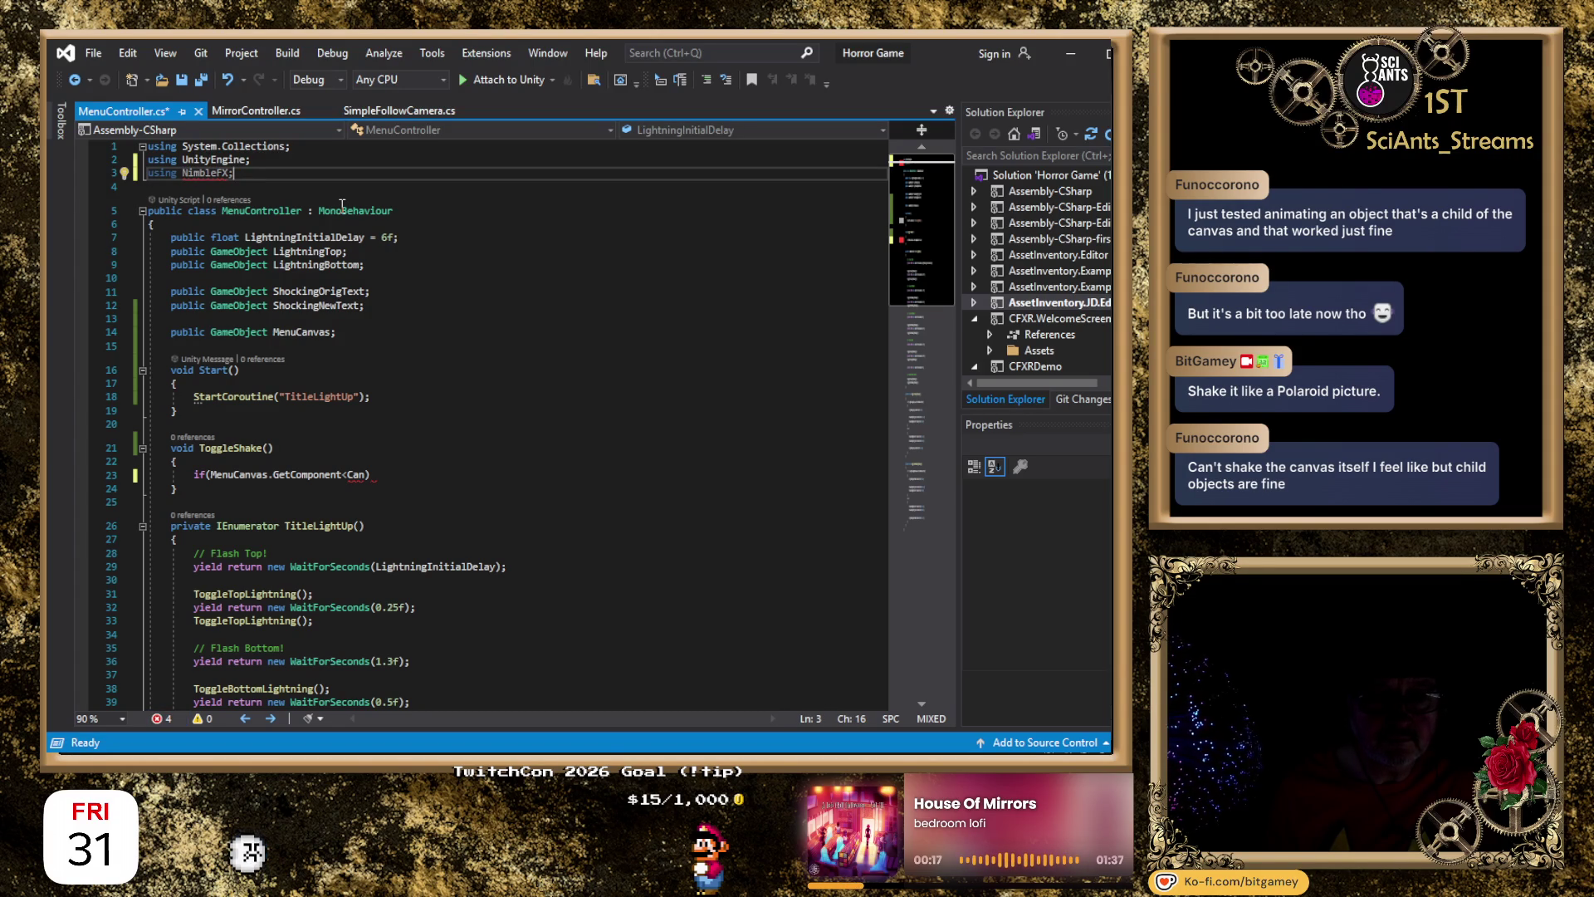
key("shift+Home")
key("BackSpace")
key("BackSpace")
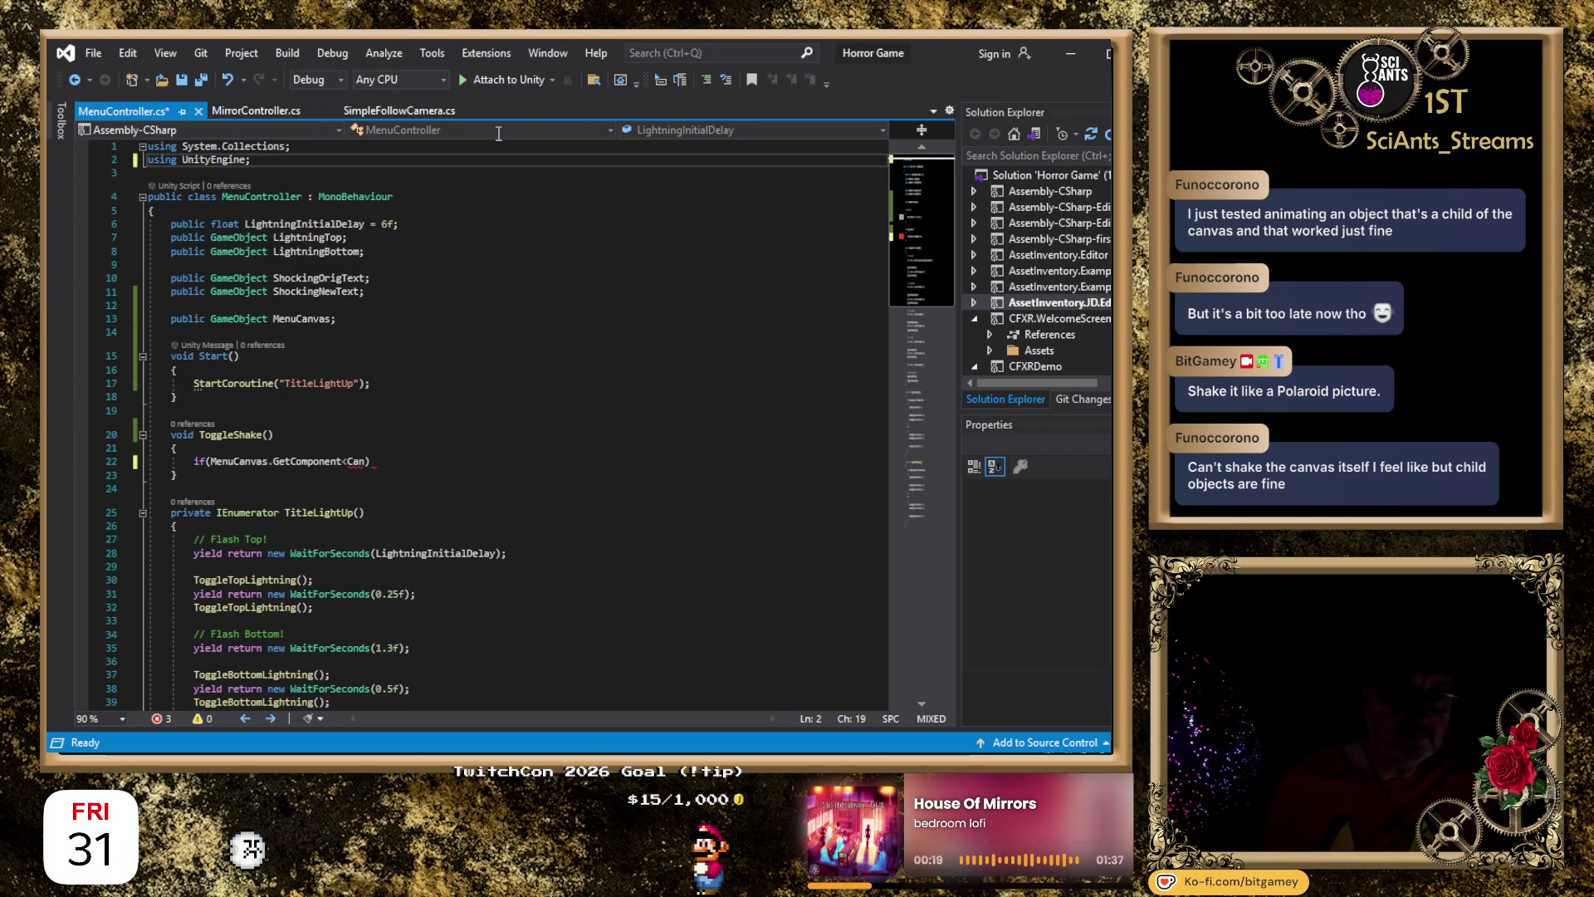
left_click(351, 464)
Try 'Bh' and 'Nimble' as the GetComponent type name, leaving just 'N'.
key("Delete")
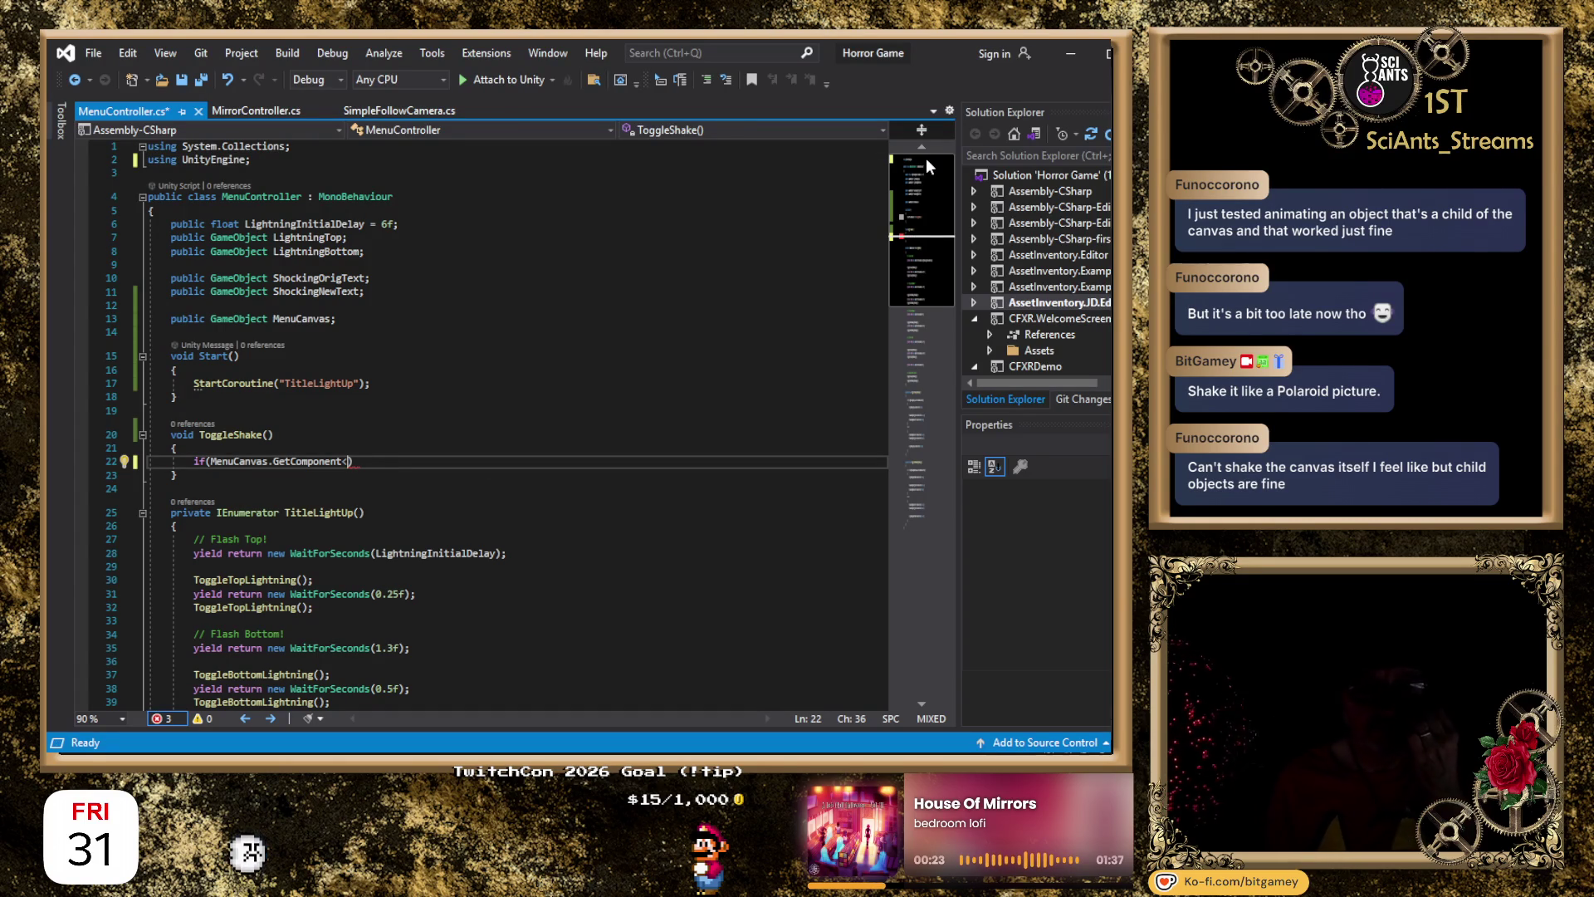
type("Bhani")
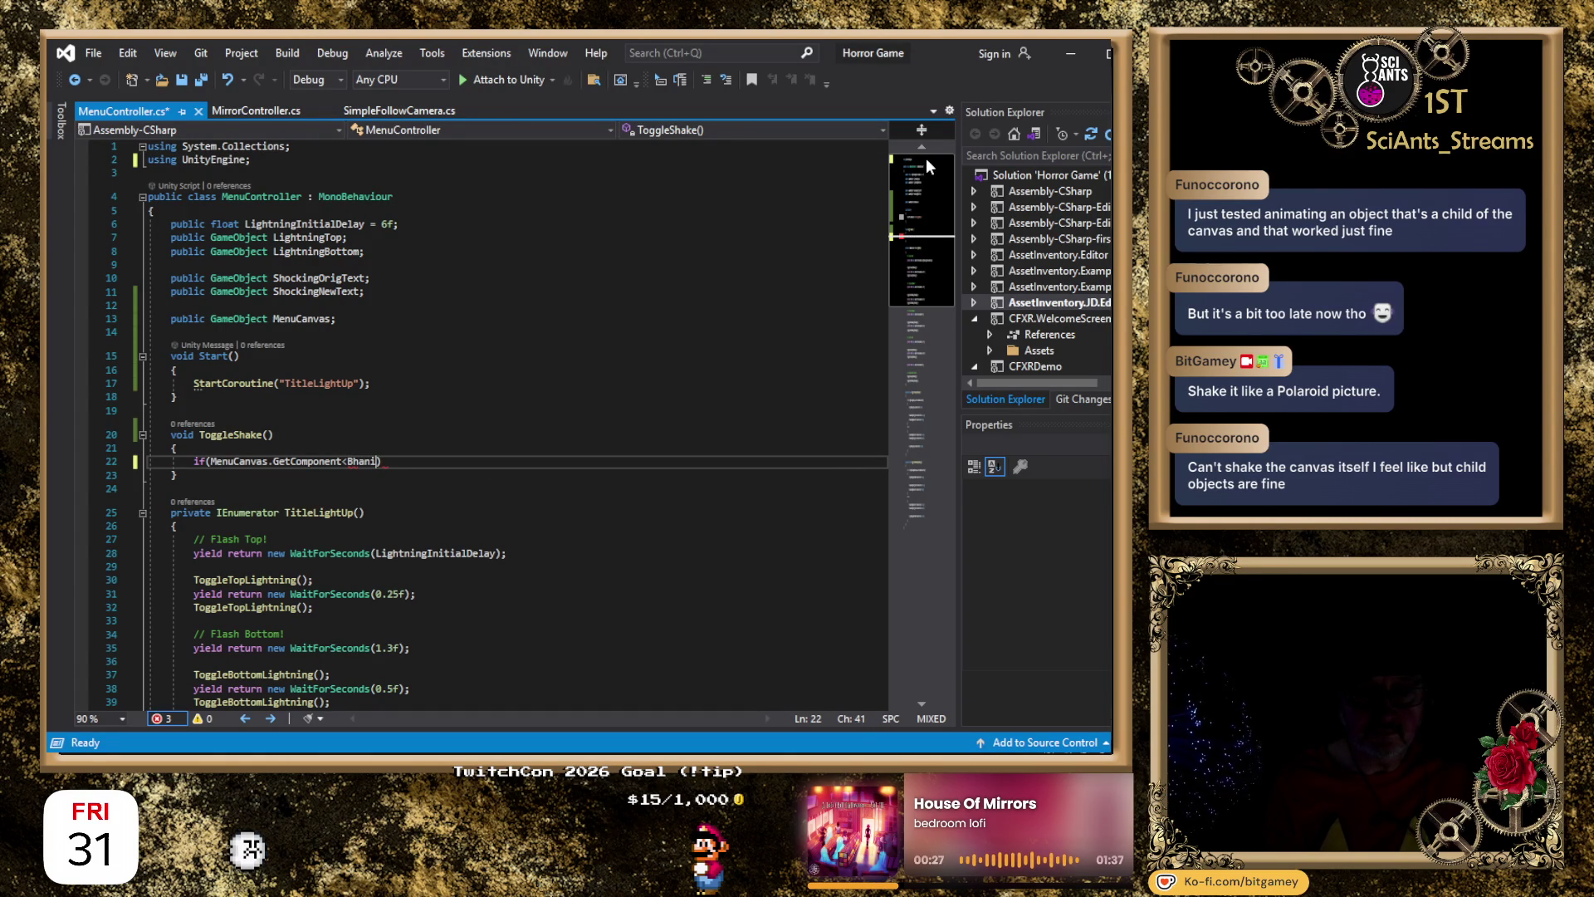
key("BackSpace")
key("BackSpace")
key("BackSpace")
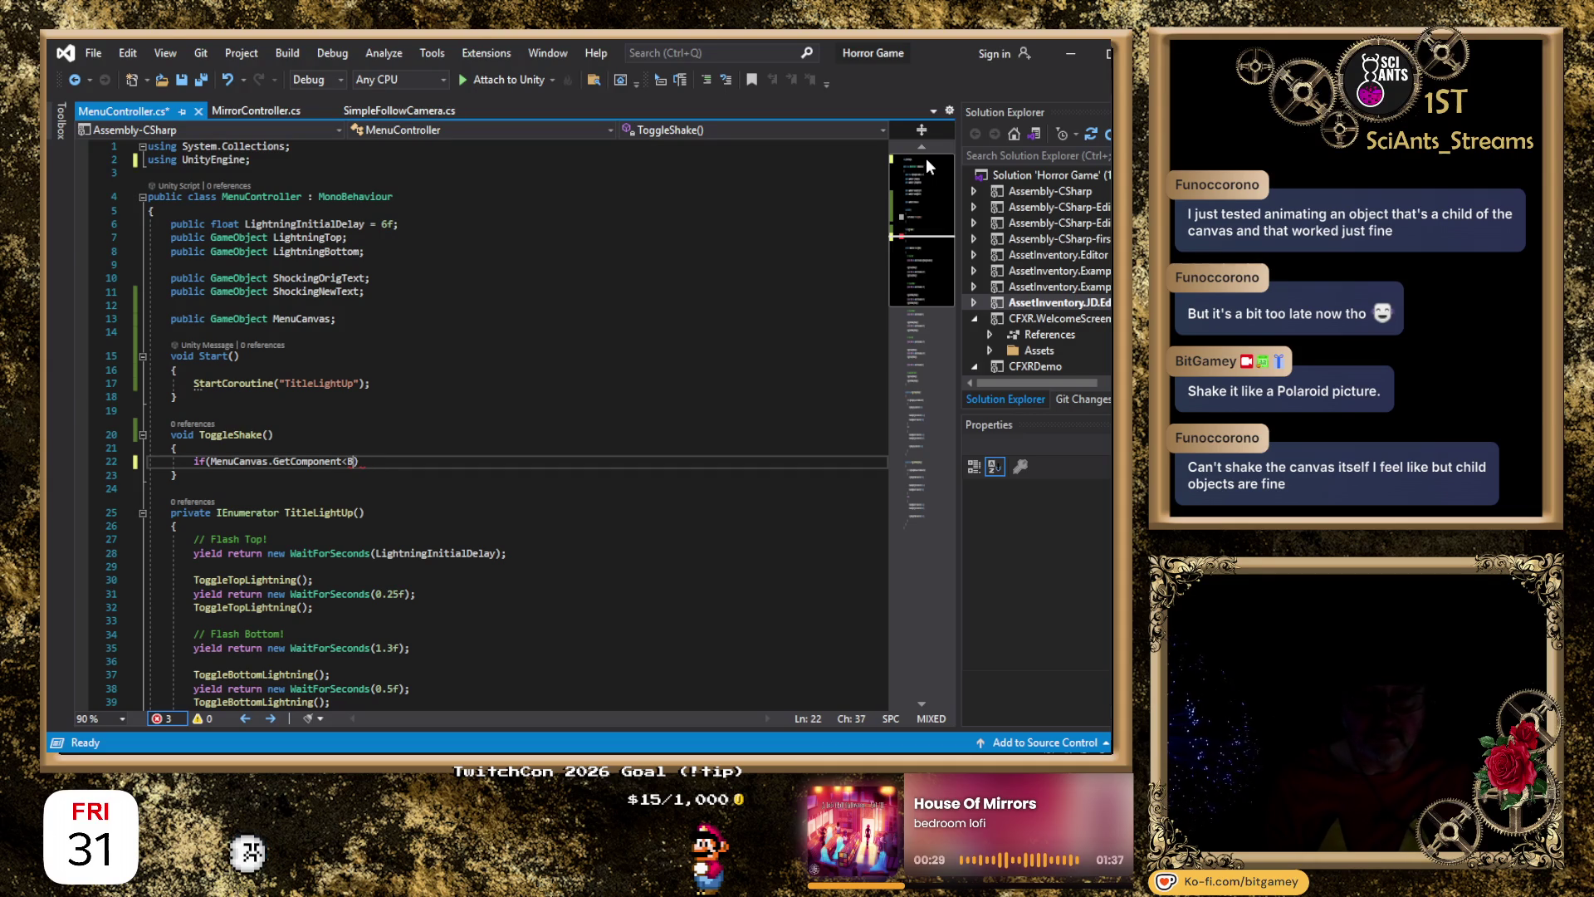
type("Nimble")
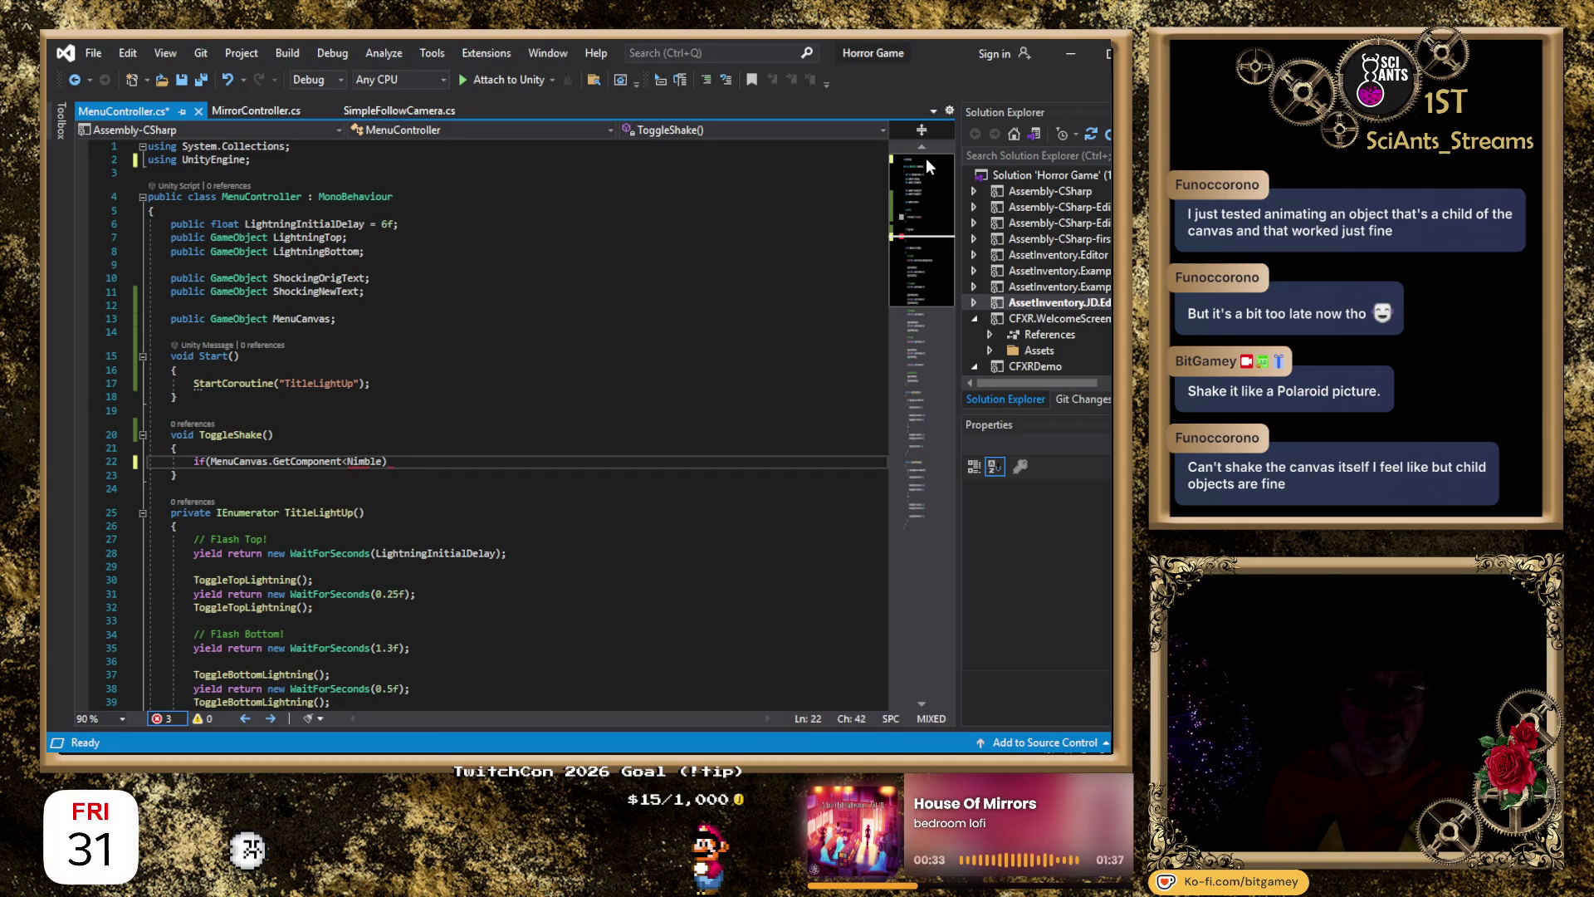
key("BackSpace")
key("BackSpace")
key("BackSpace")
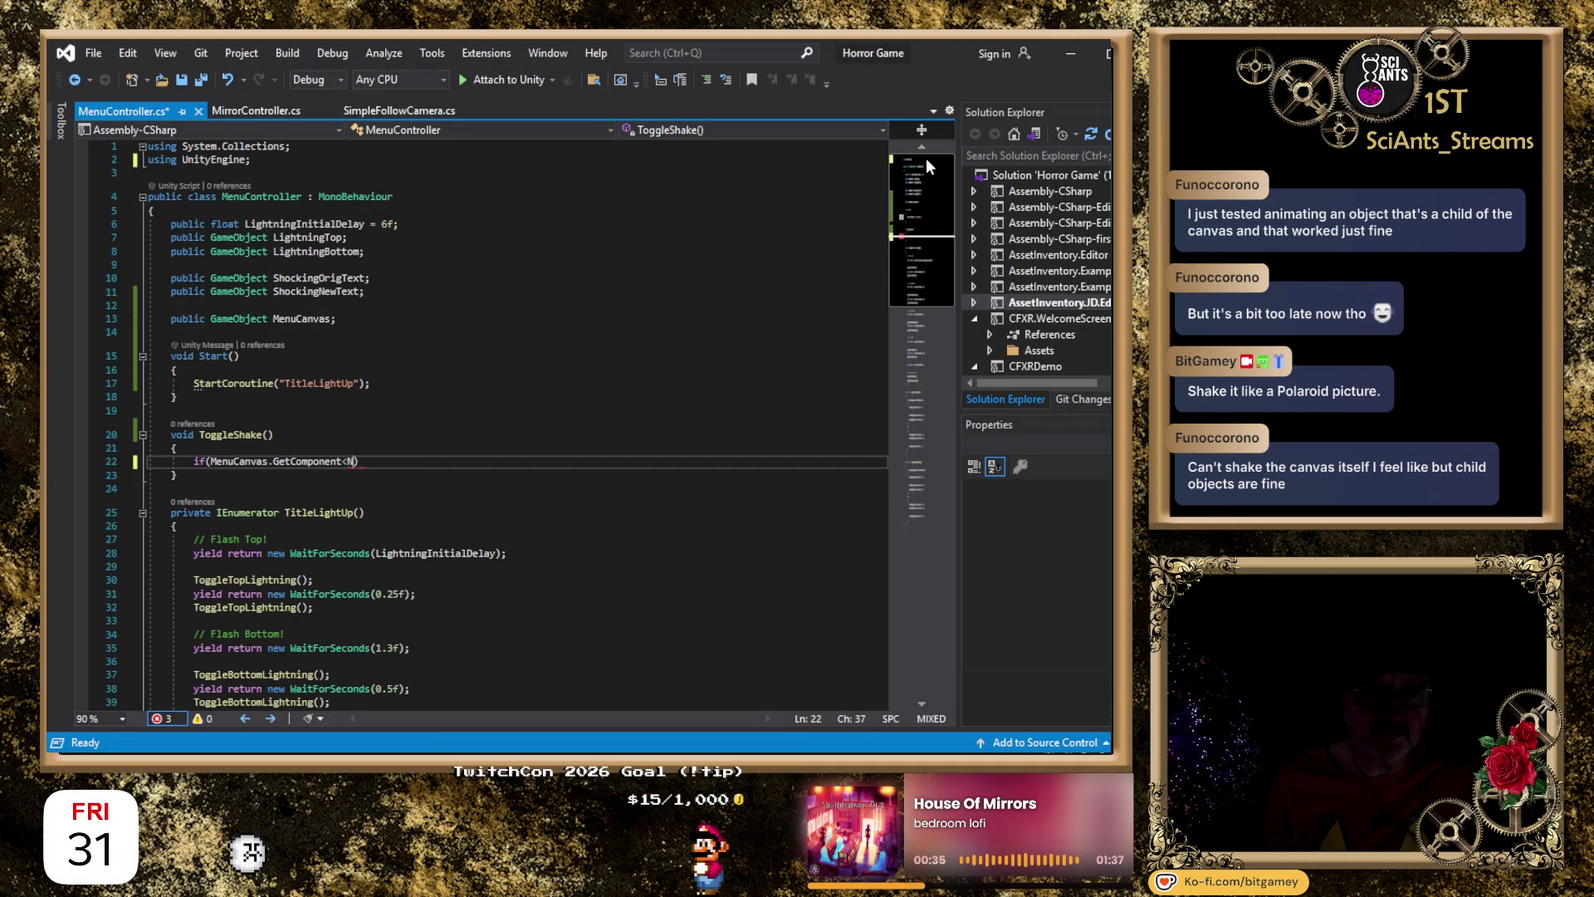
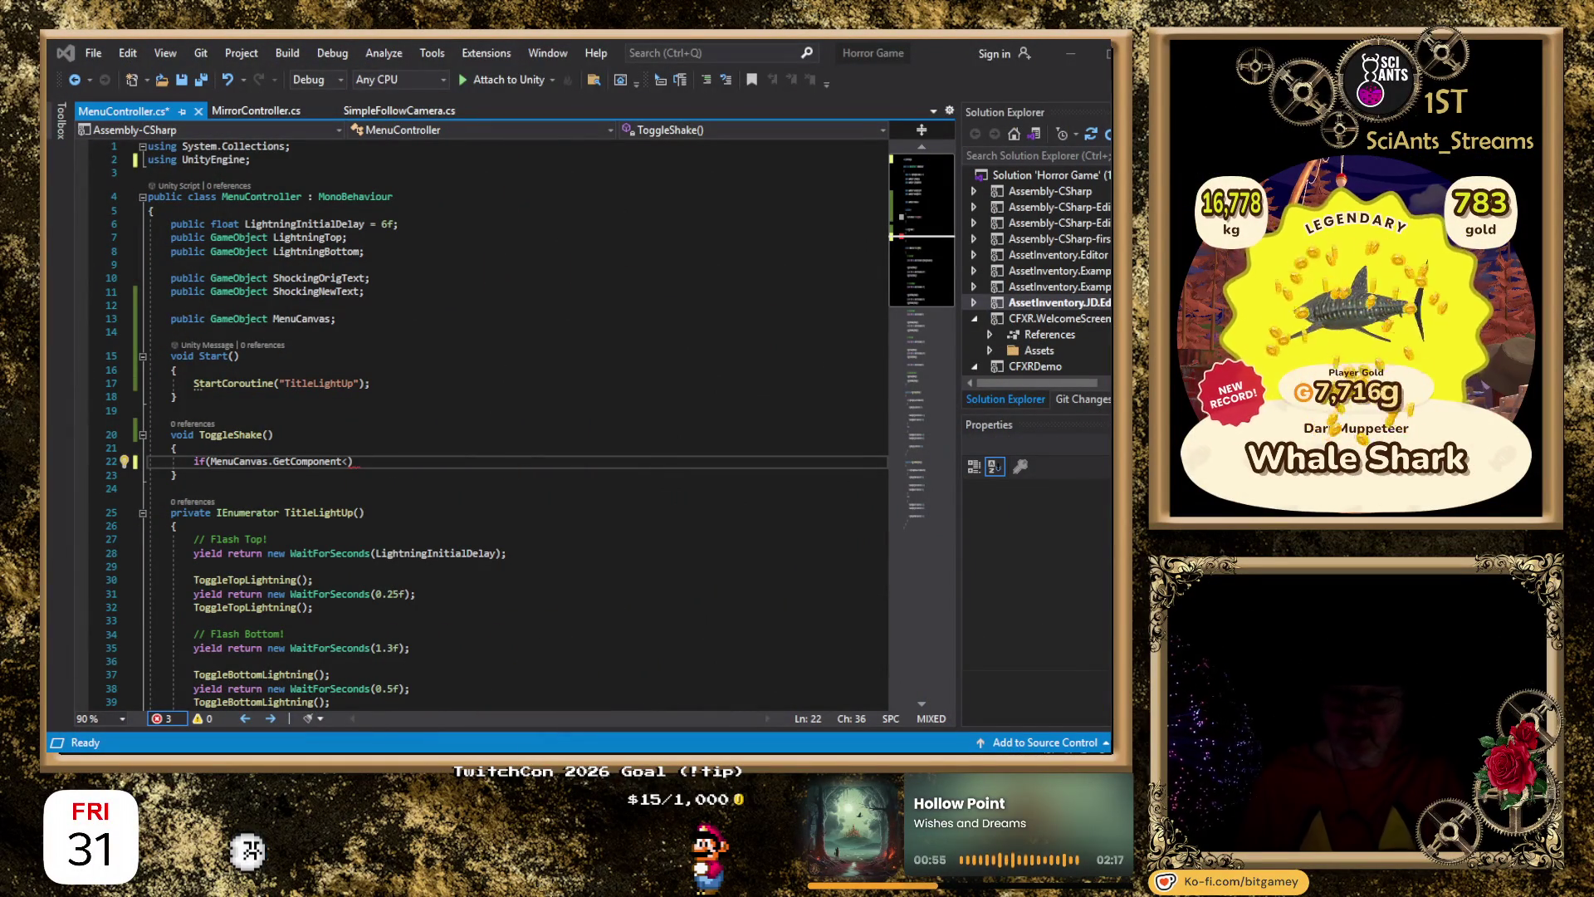
Change the MenuCanvas field's type from GameObject to Canvas on line 13.
left_click(1051, 91)
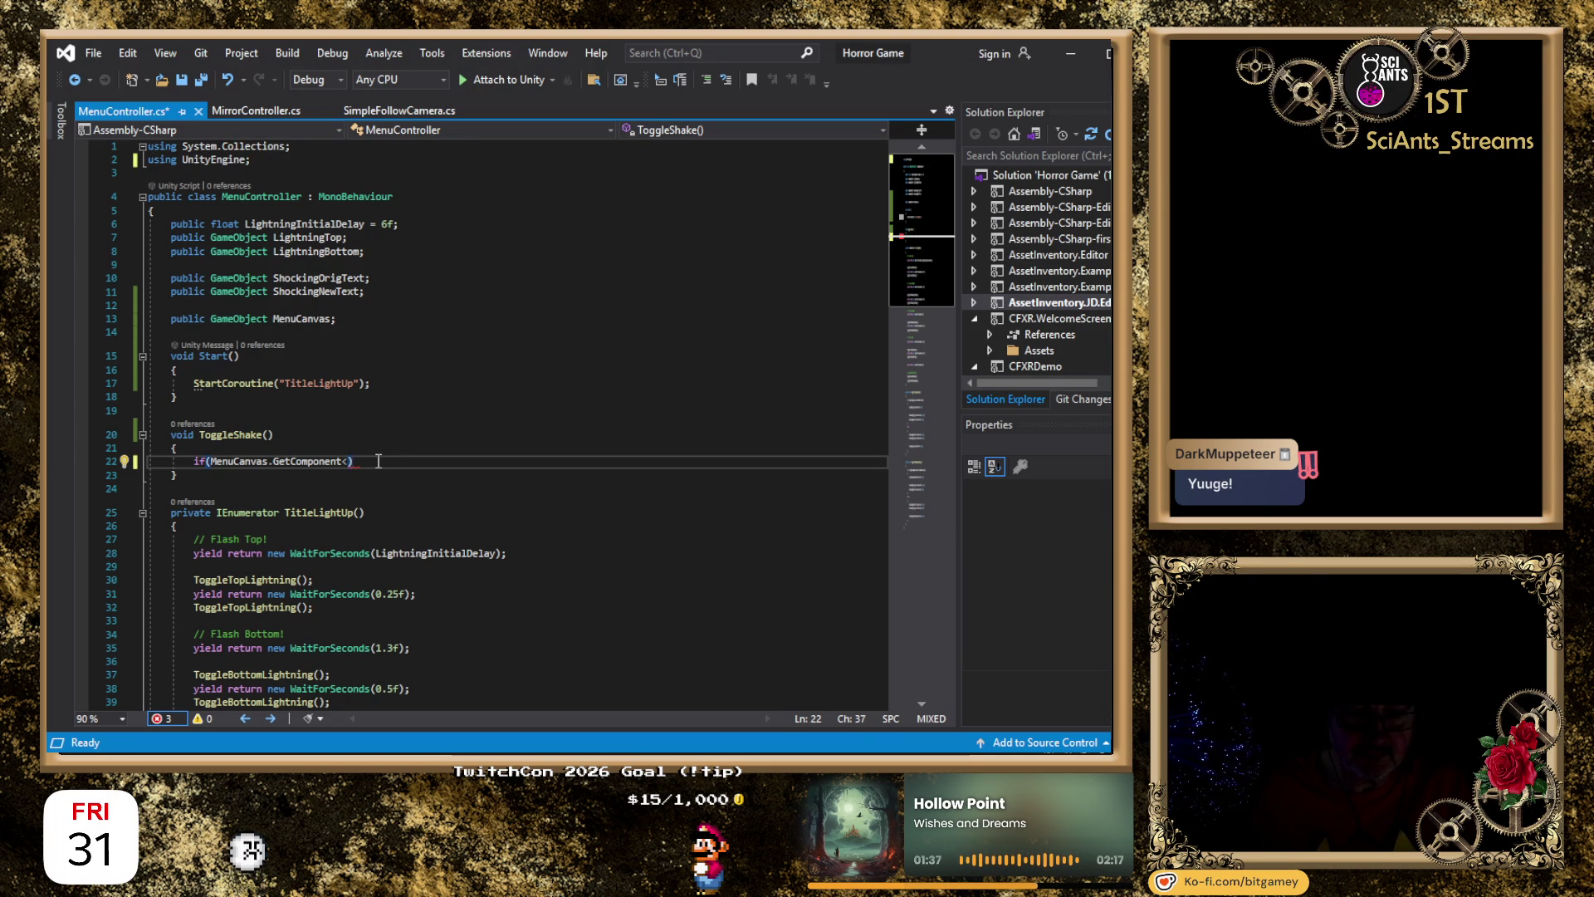
left_click(245, 318)
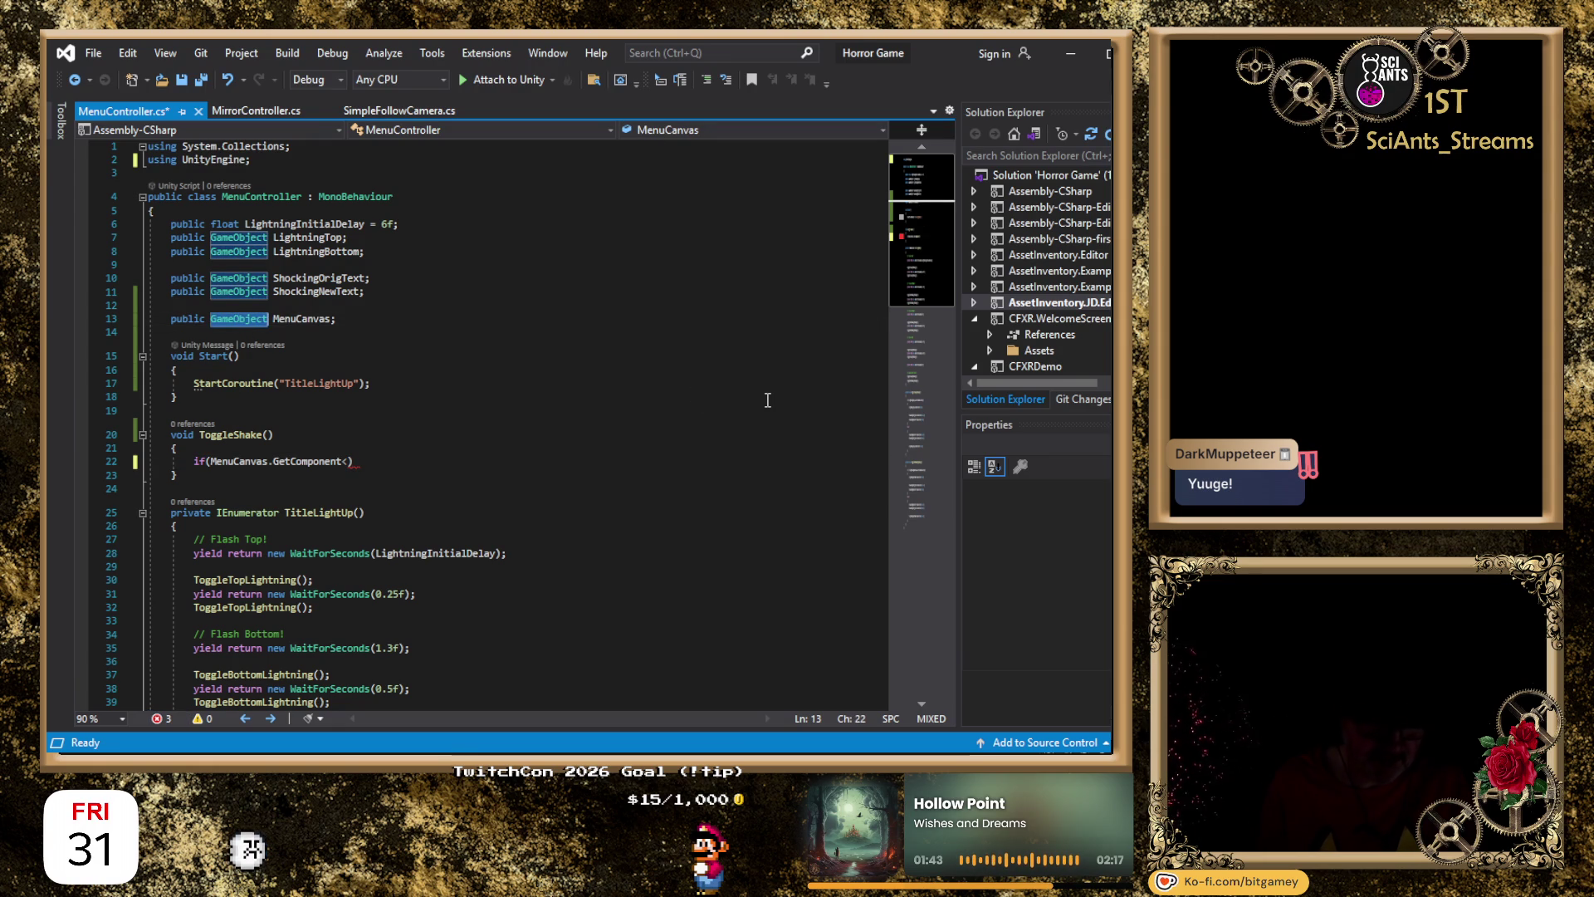
key("ctrl+BackSpace")
type("Canvas")
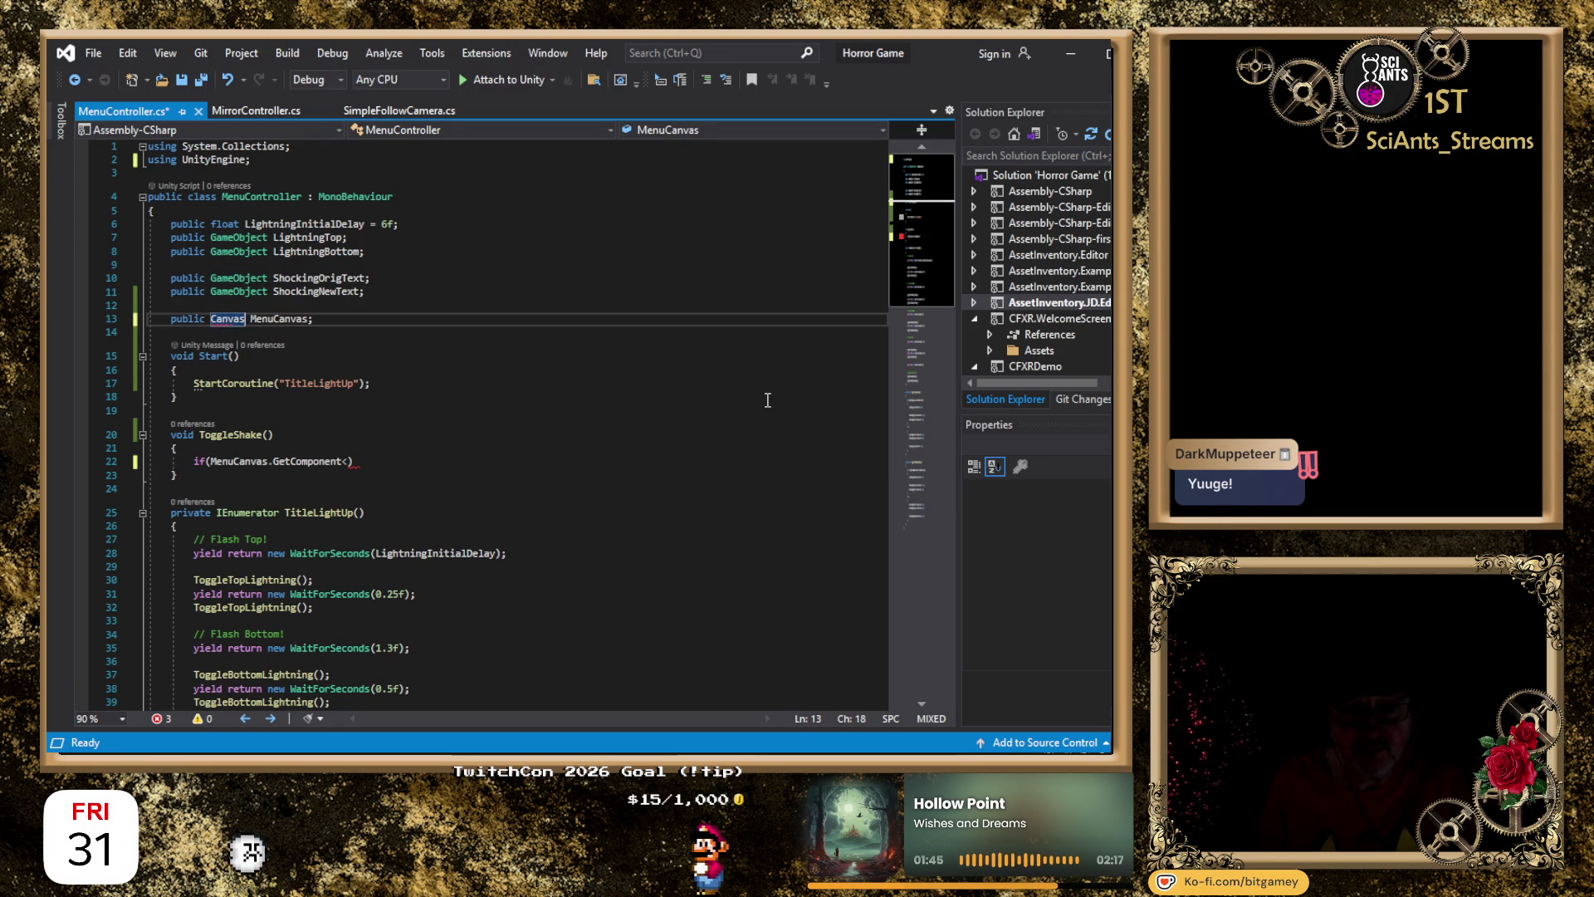
Replace the broken GetComponent call on line 22 with GetComponent<> in ToggleShake.
left_click(490, 490)
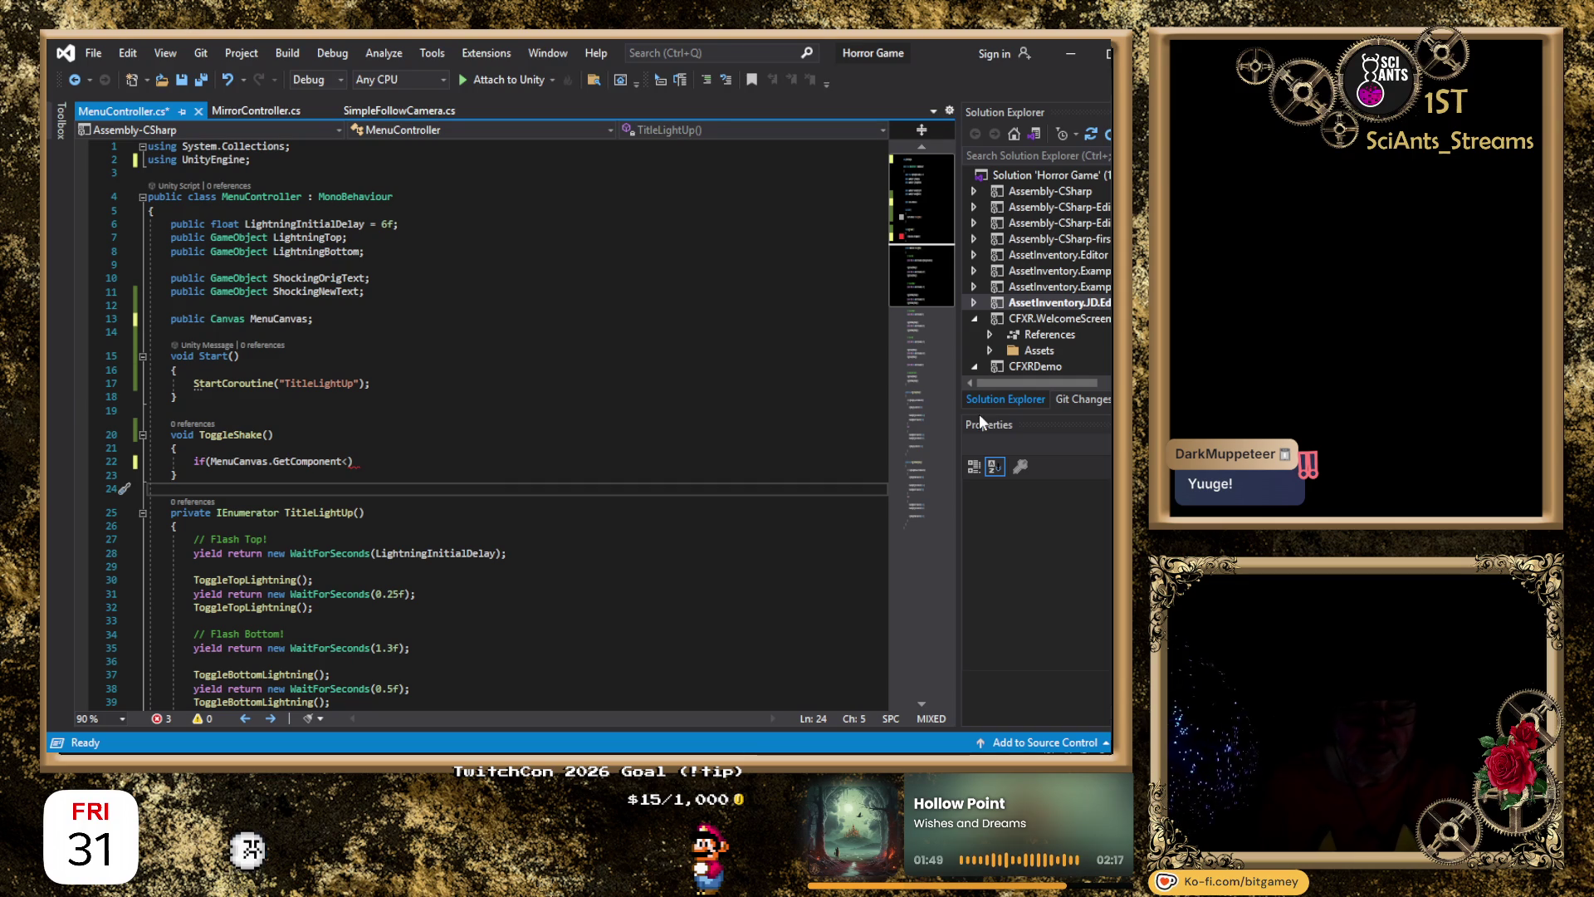
key("Up")
key("Up")
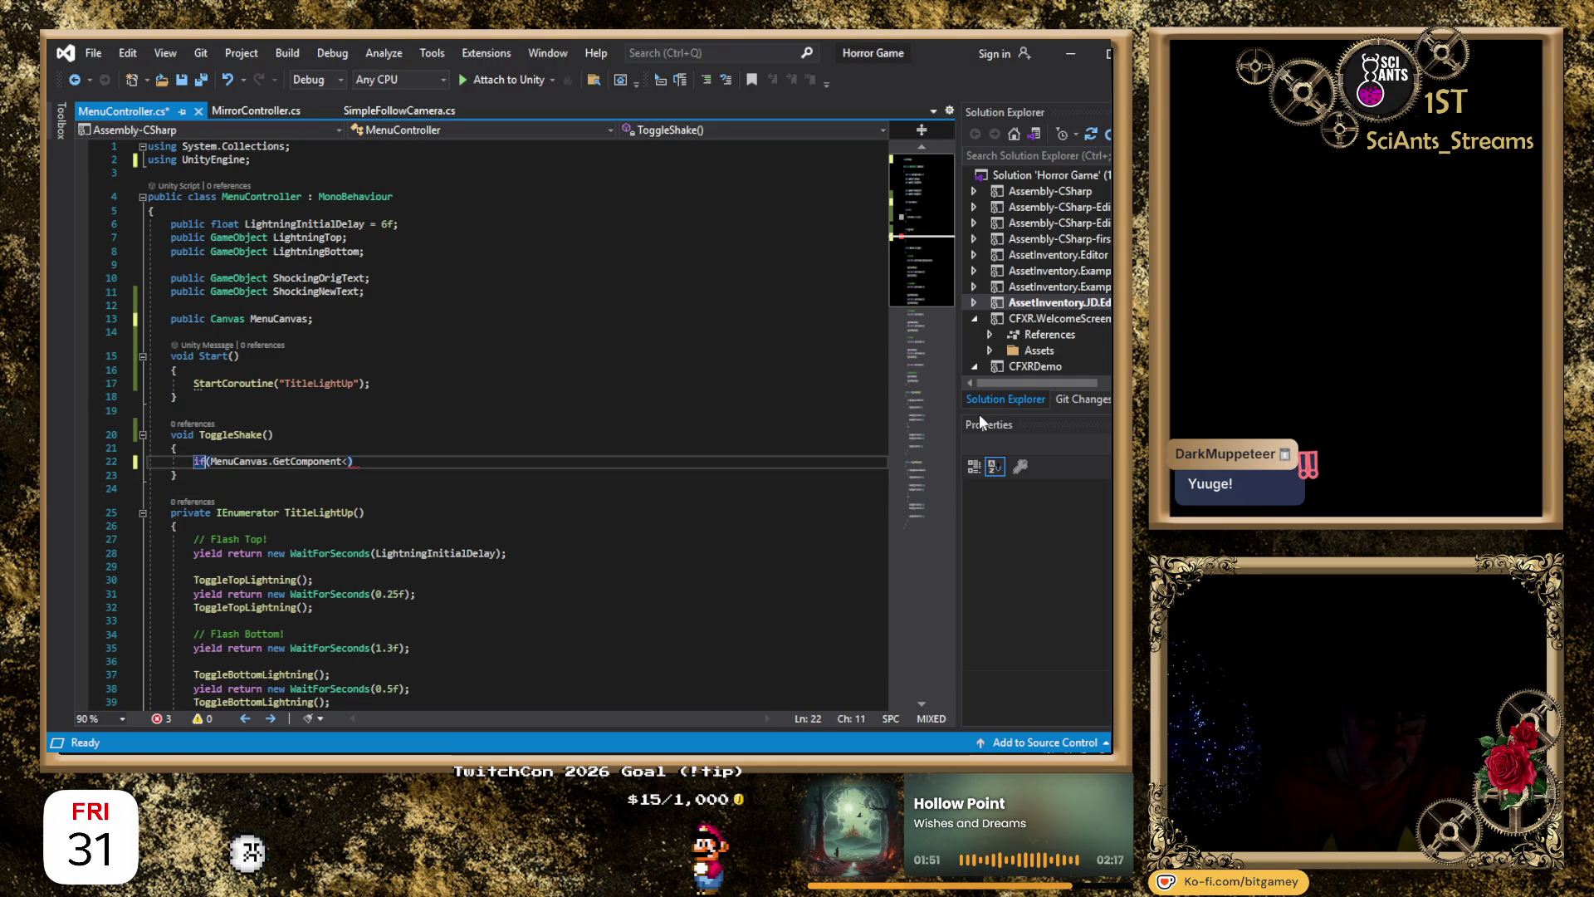
key("shift+End")
key("BackSpace")
key("BackSpace")
type("C")
type("<")
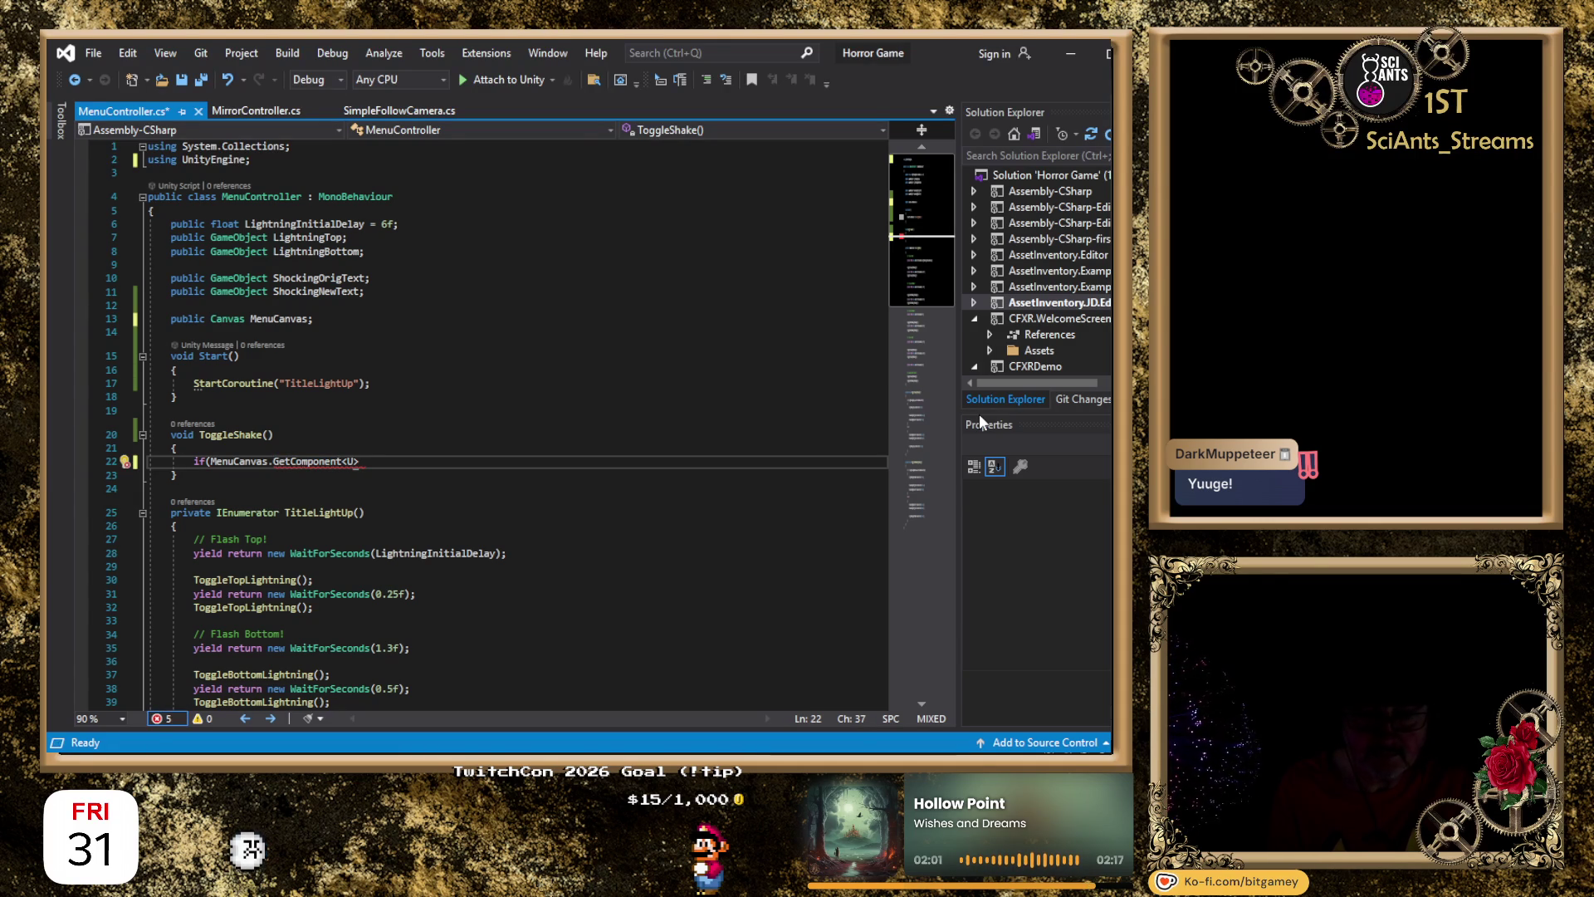
type("I")
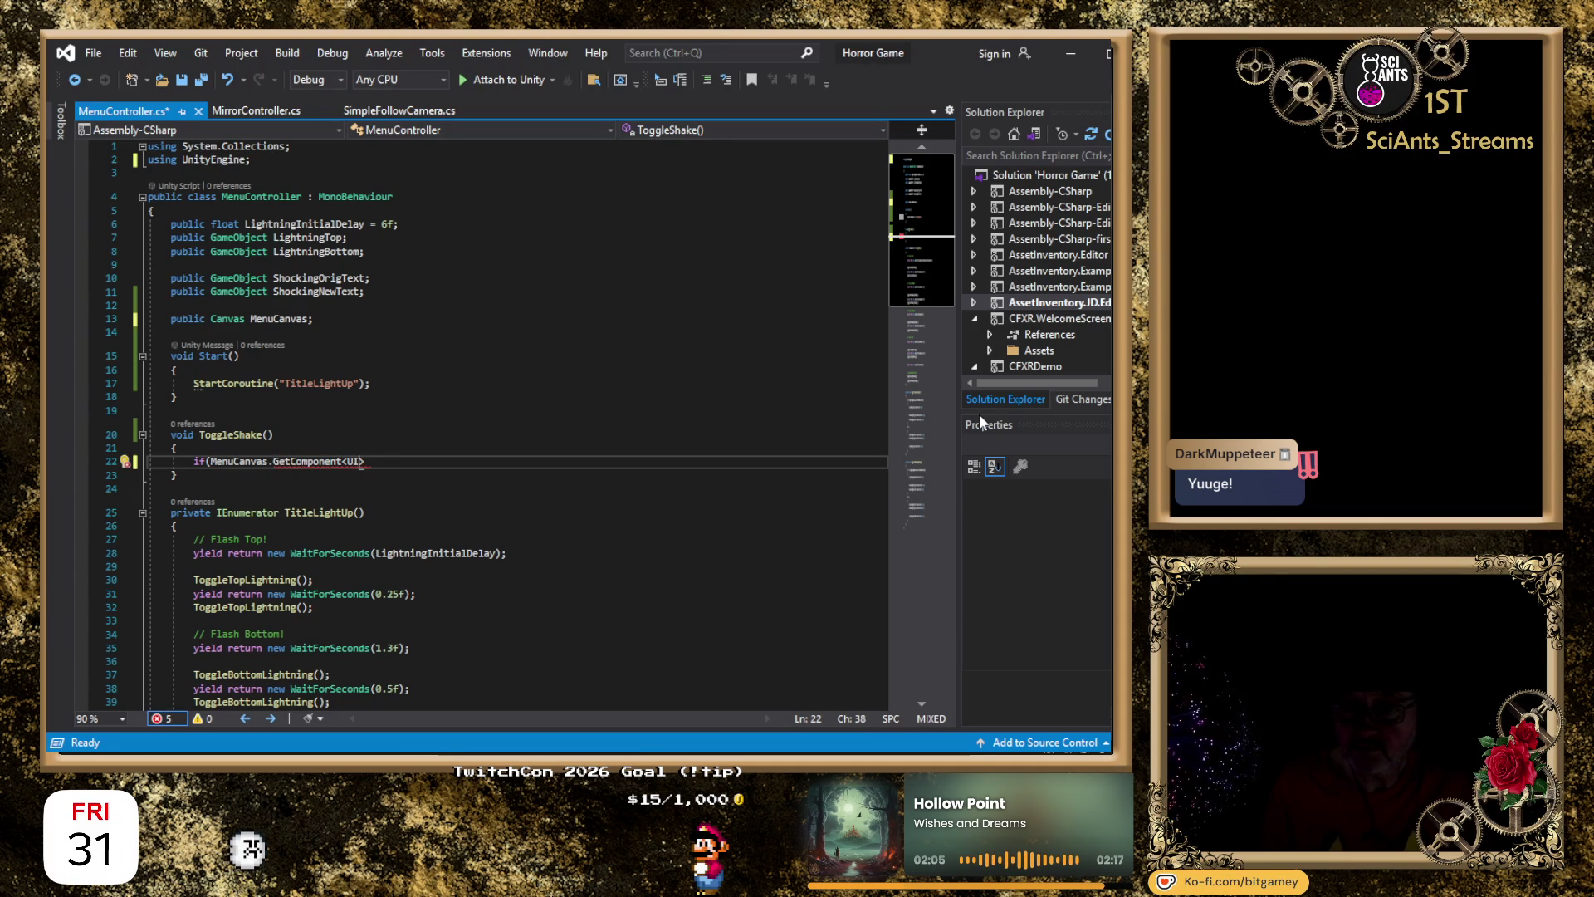
key("BackSpace")
key("BackSpace")
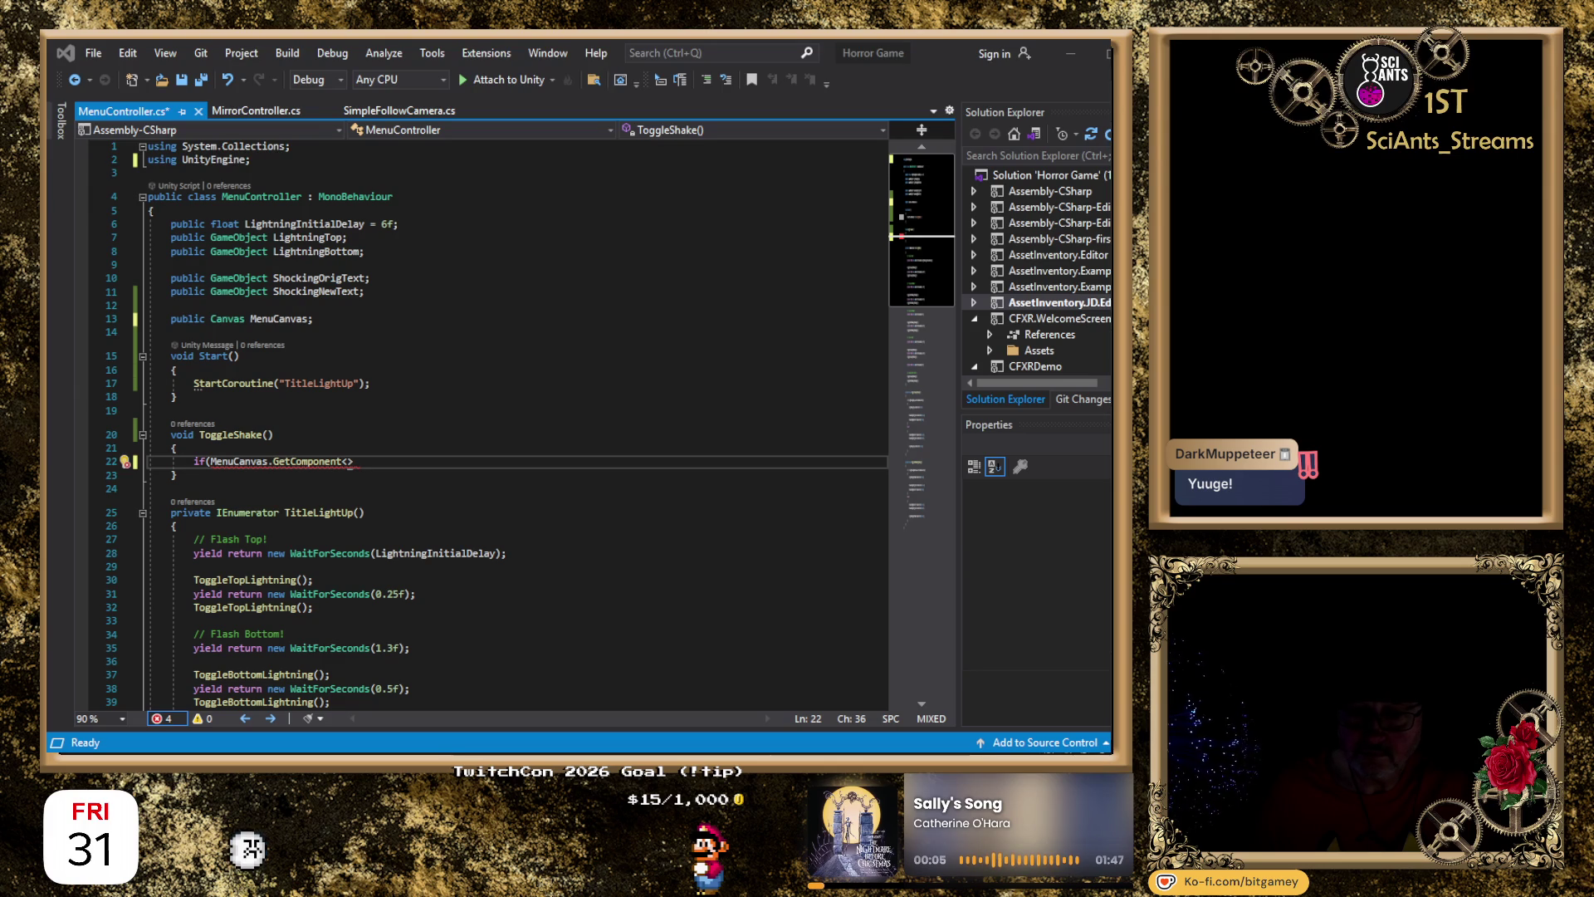
Remove the mistyped characters inside the GetComponent angle brackets on line 22.
left_click(442, 460)
key("Left")
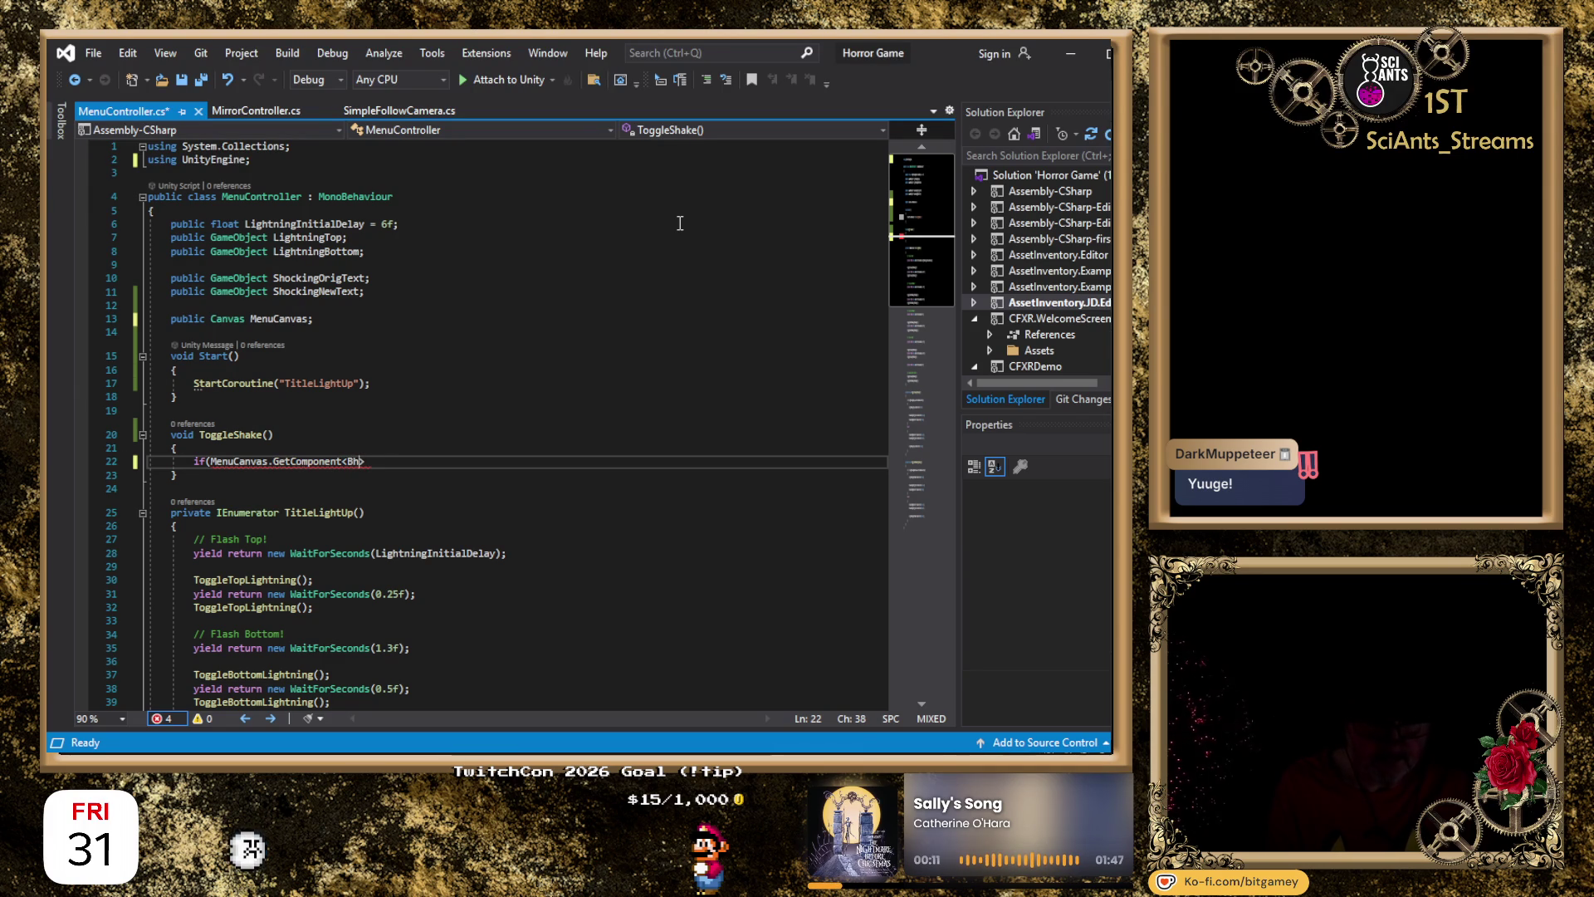
key("BackSpace")
key("BackSpace")
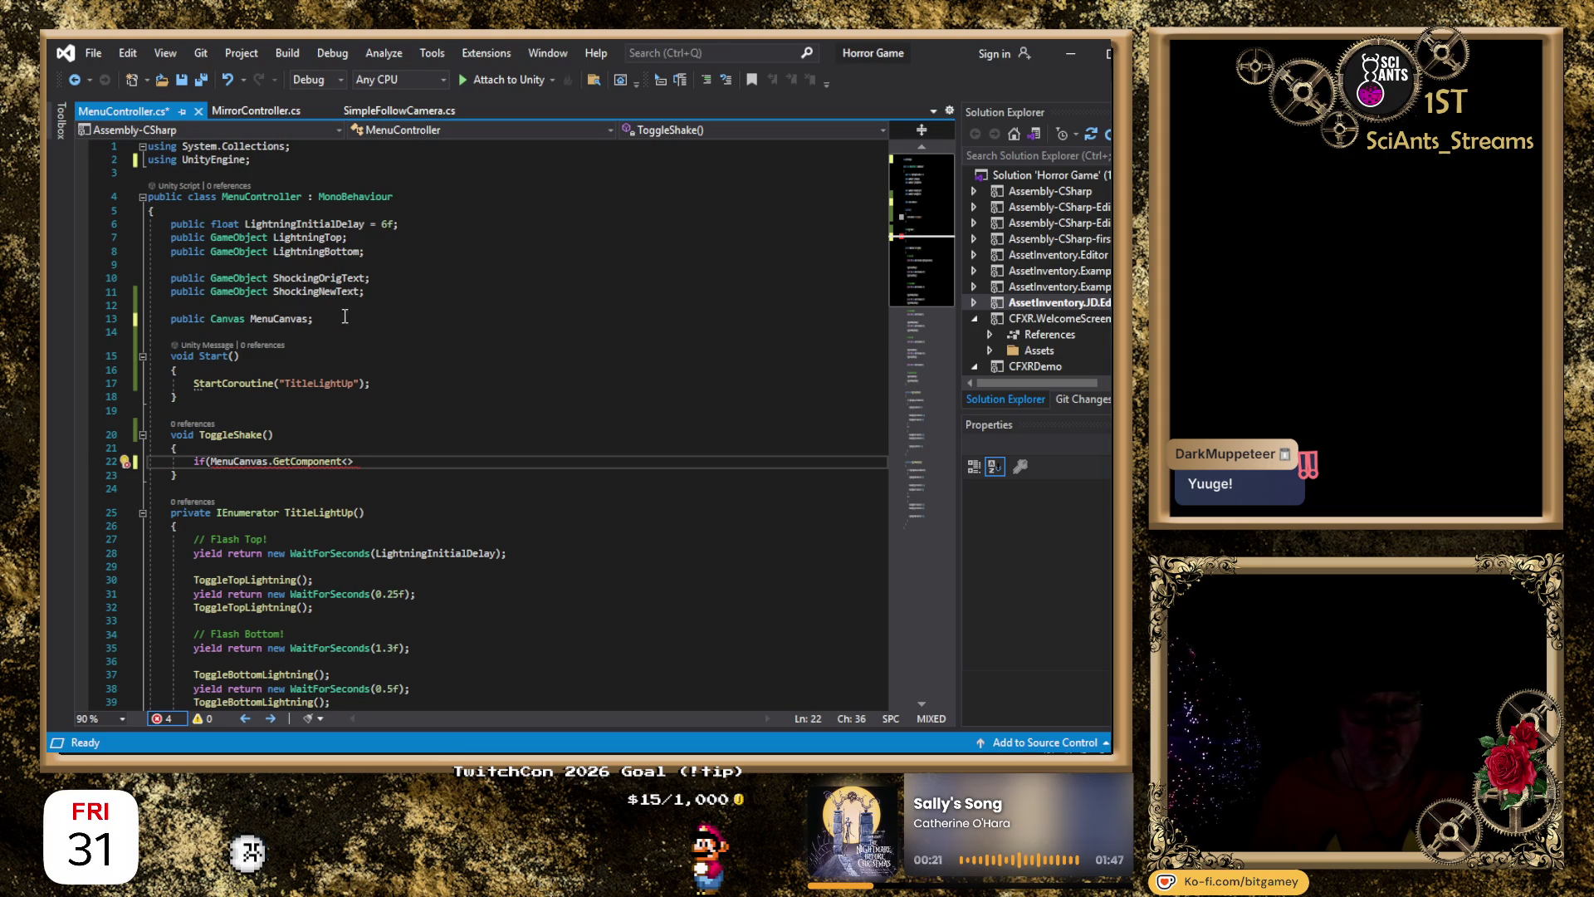
Change MenuCanvas back to GameObject and reopen the GetComponent<> brackets on line 22.
double_click(225, 320)
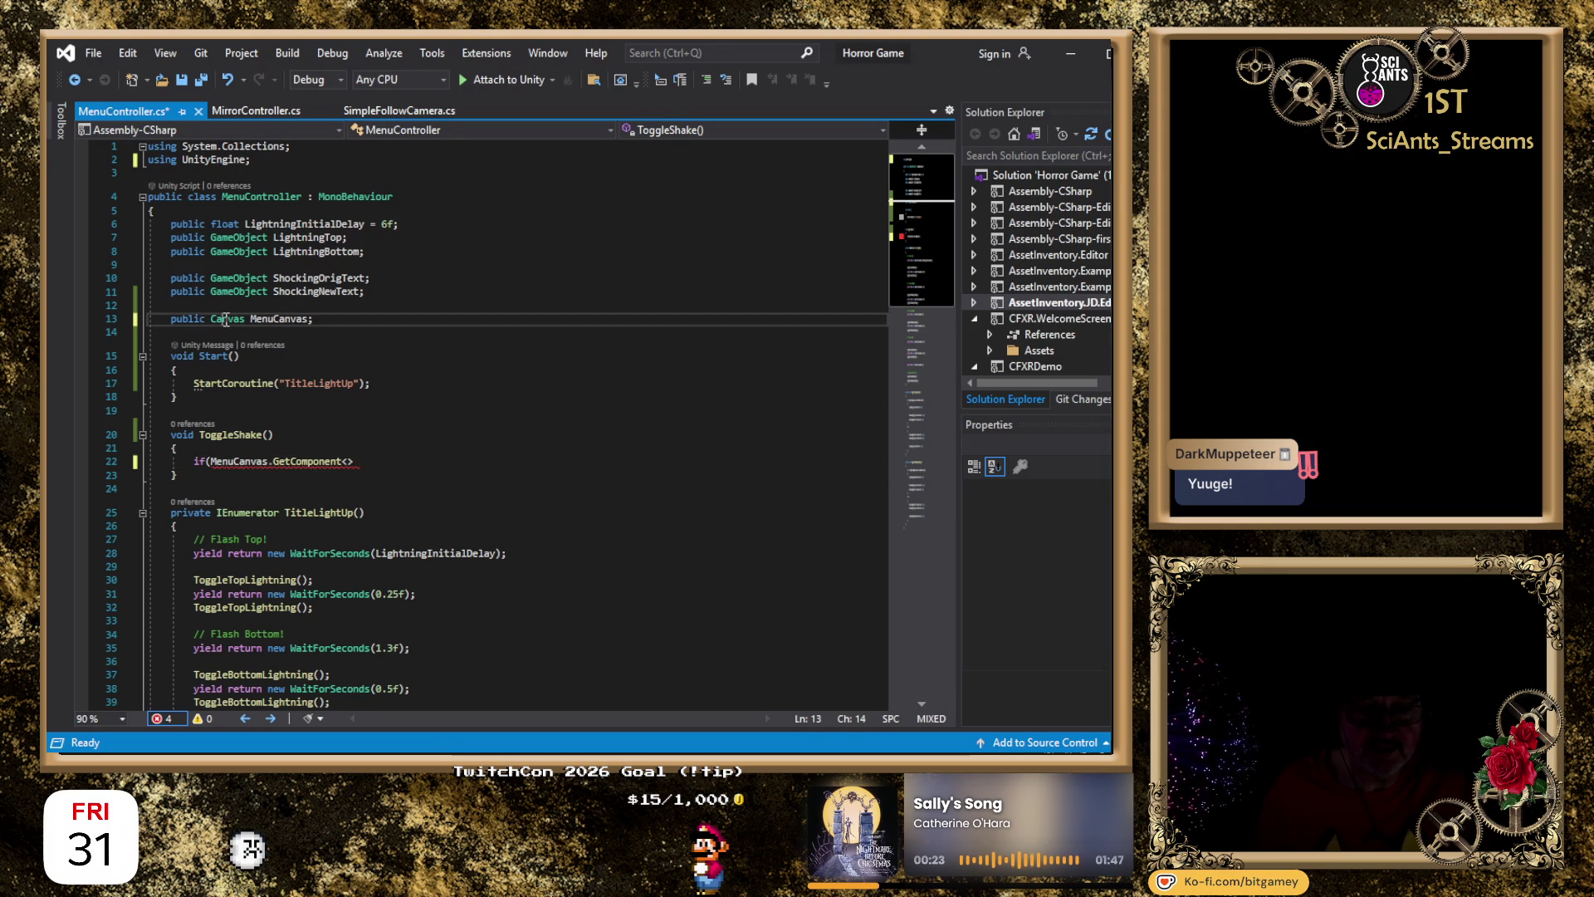
type("GameO")
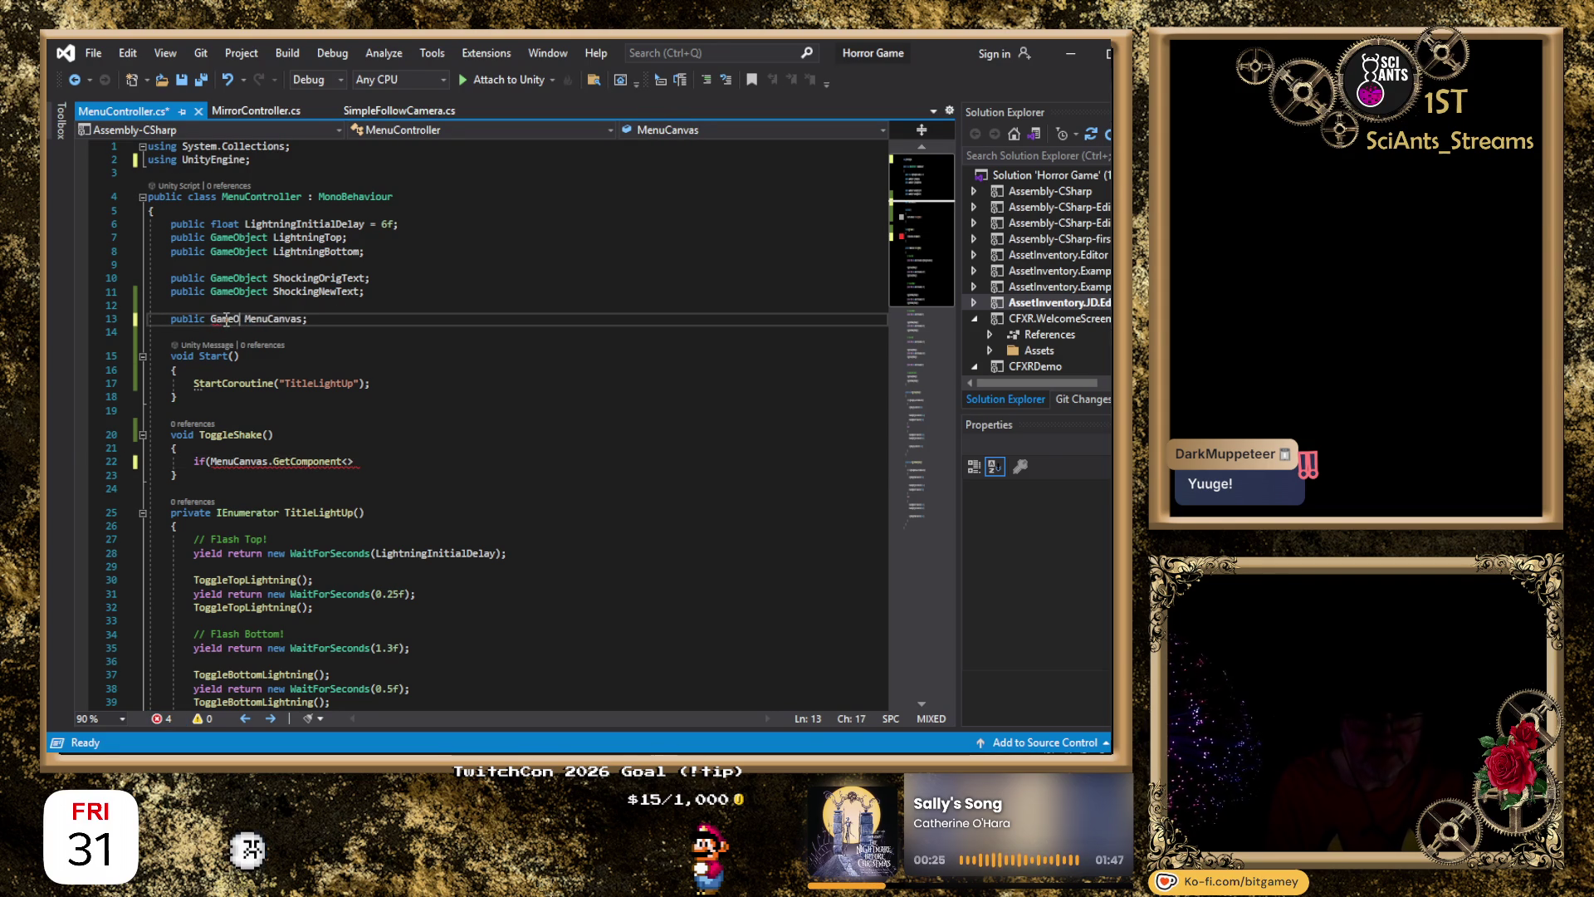
key("Down")
key("Down")
key("Down")
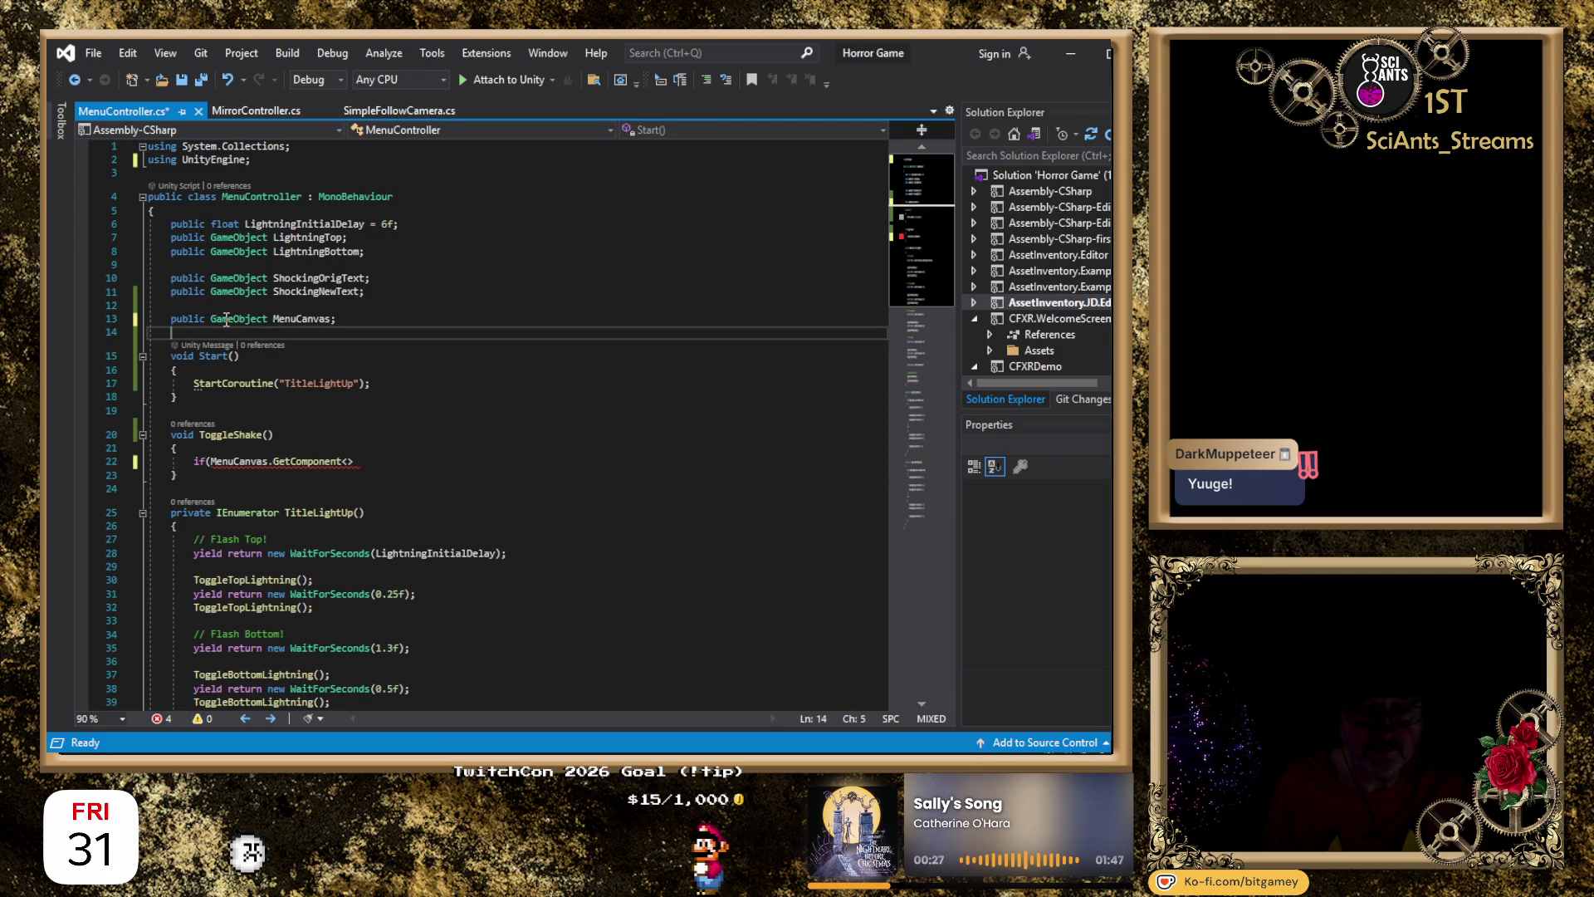
key("End")
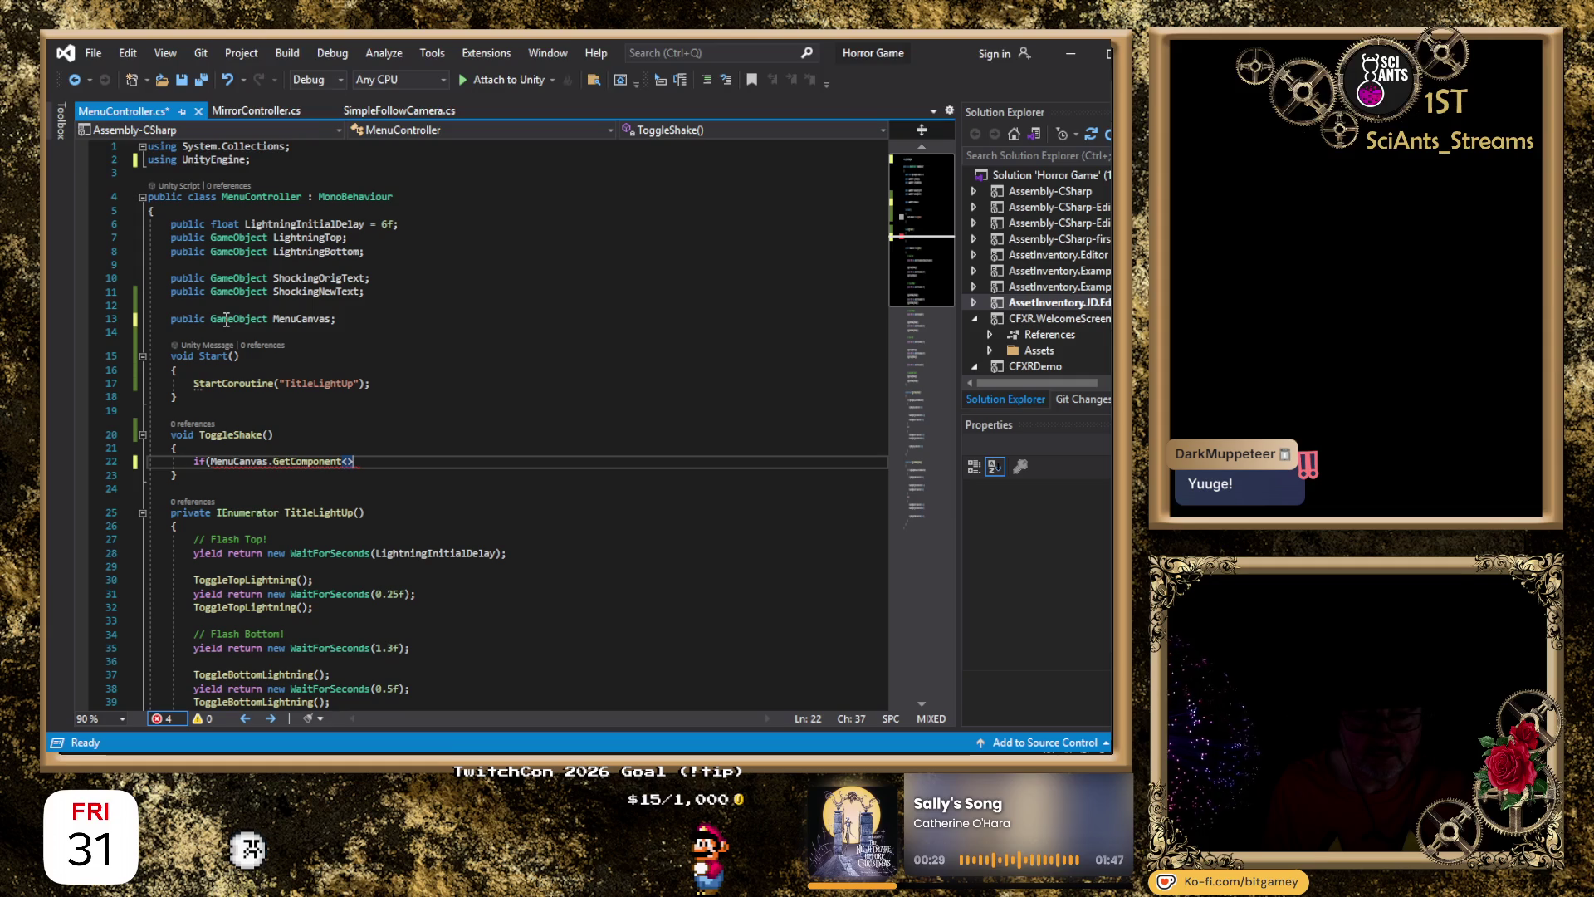
type("<")
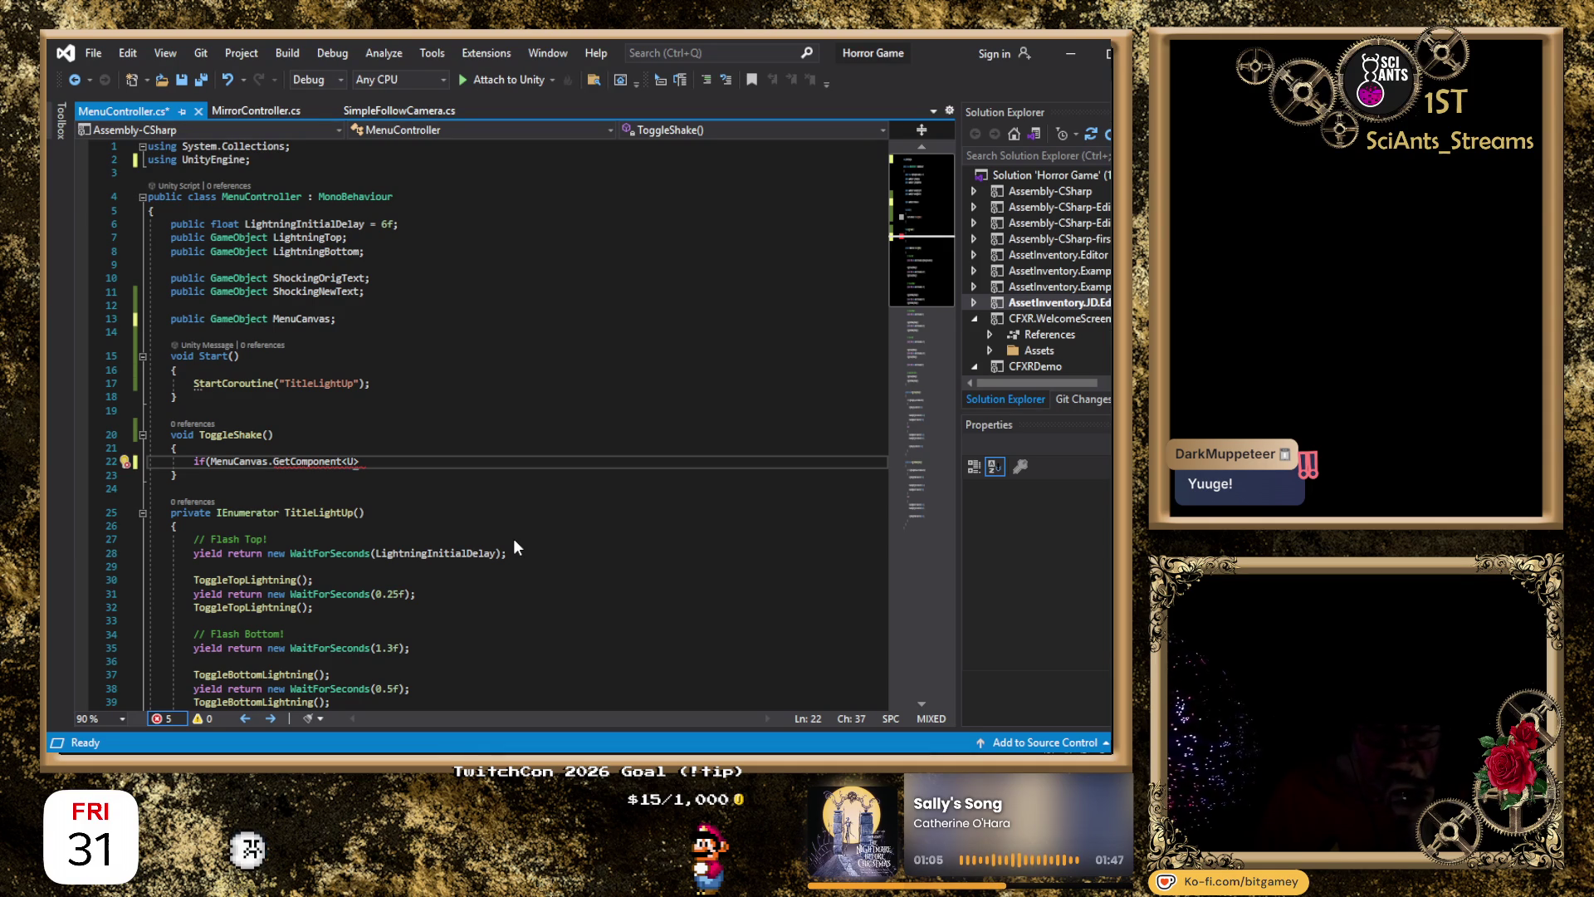
key("BackSpace")
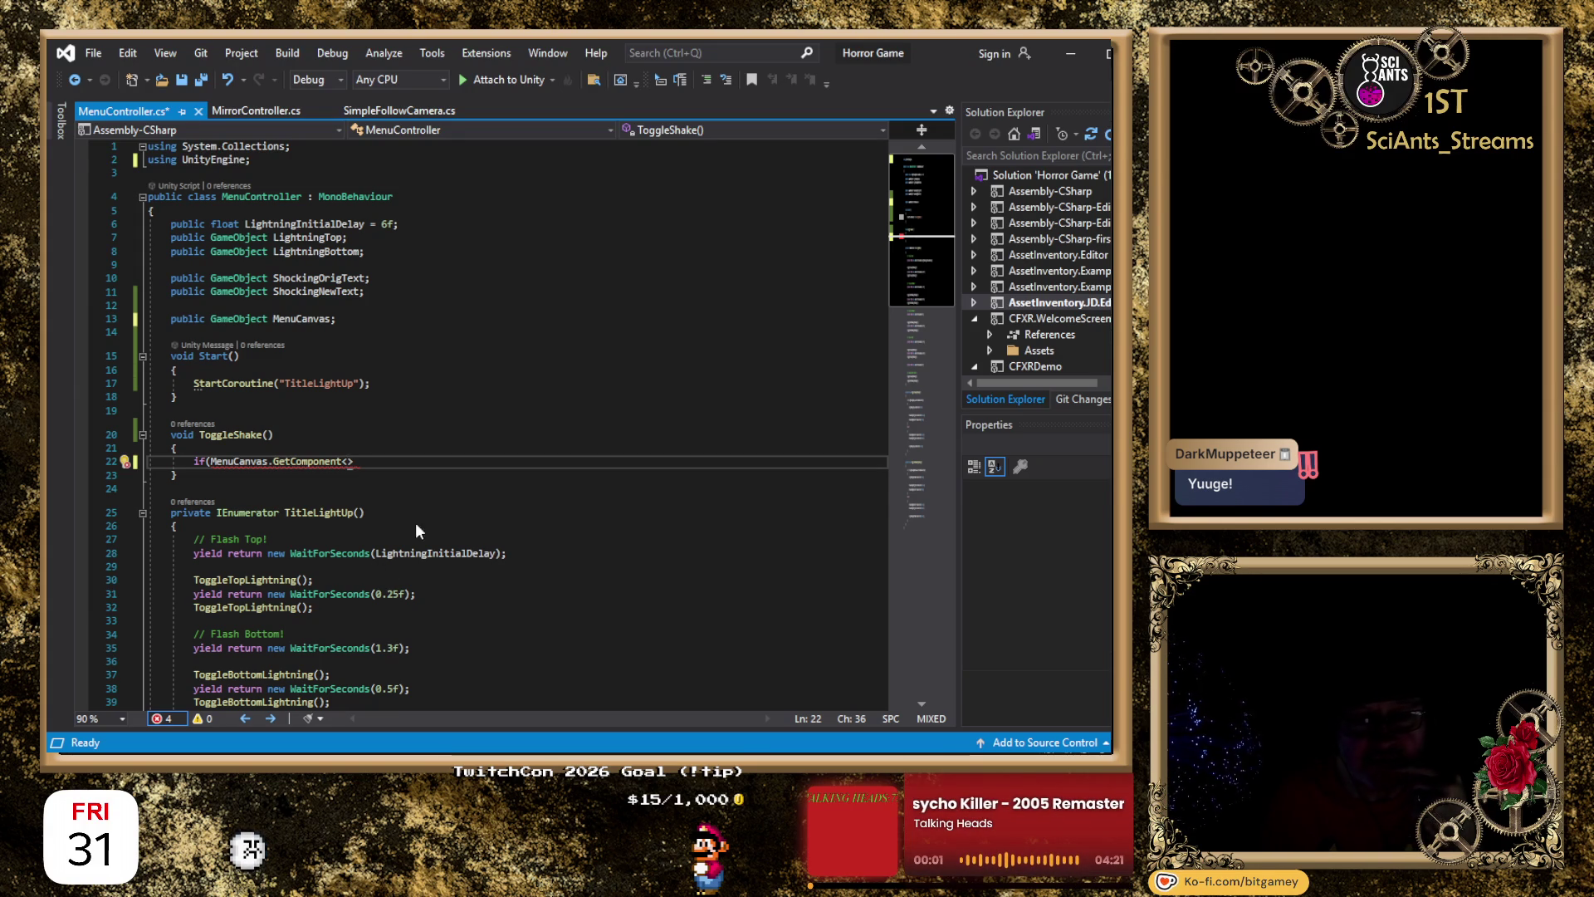
Leave the GetComponent line unfinished and switch to Opera's 'unity shake a canvas' Google search.
left_click(373, 464)
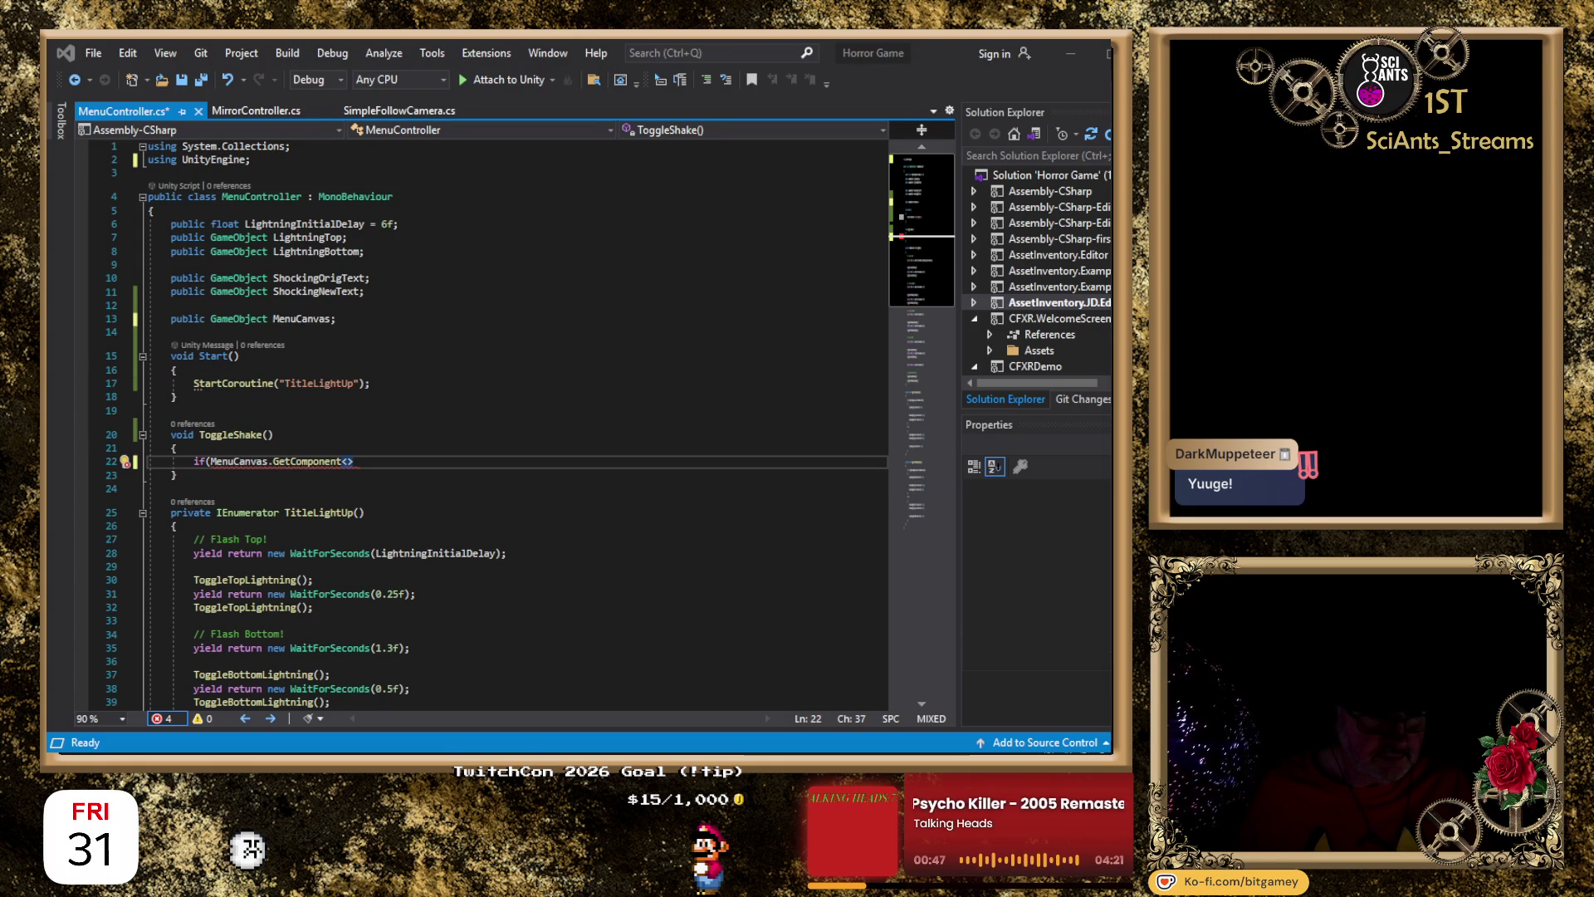
key("alt+Tab")
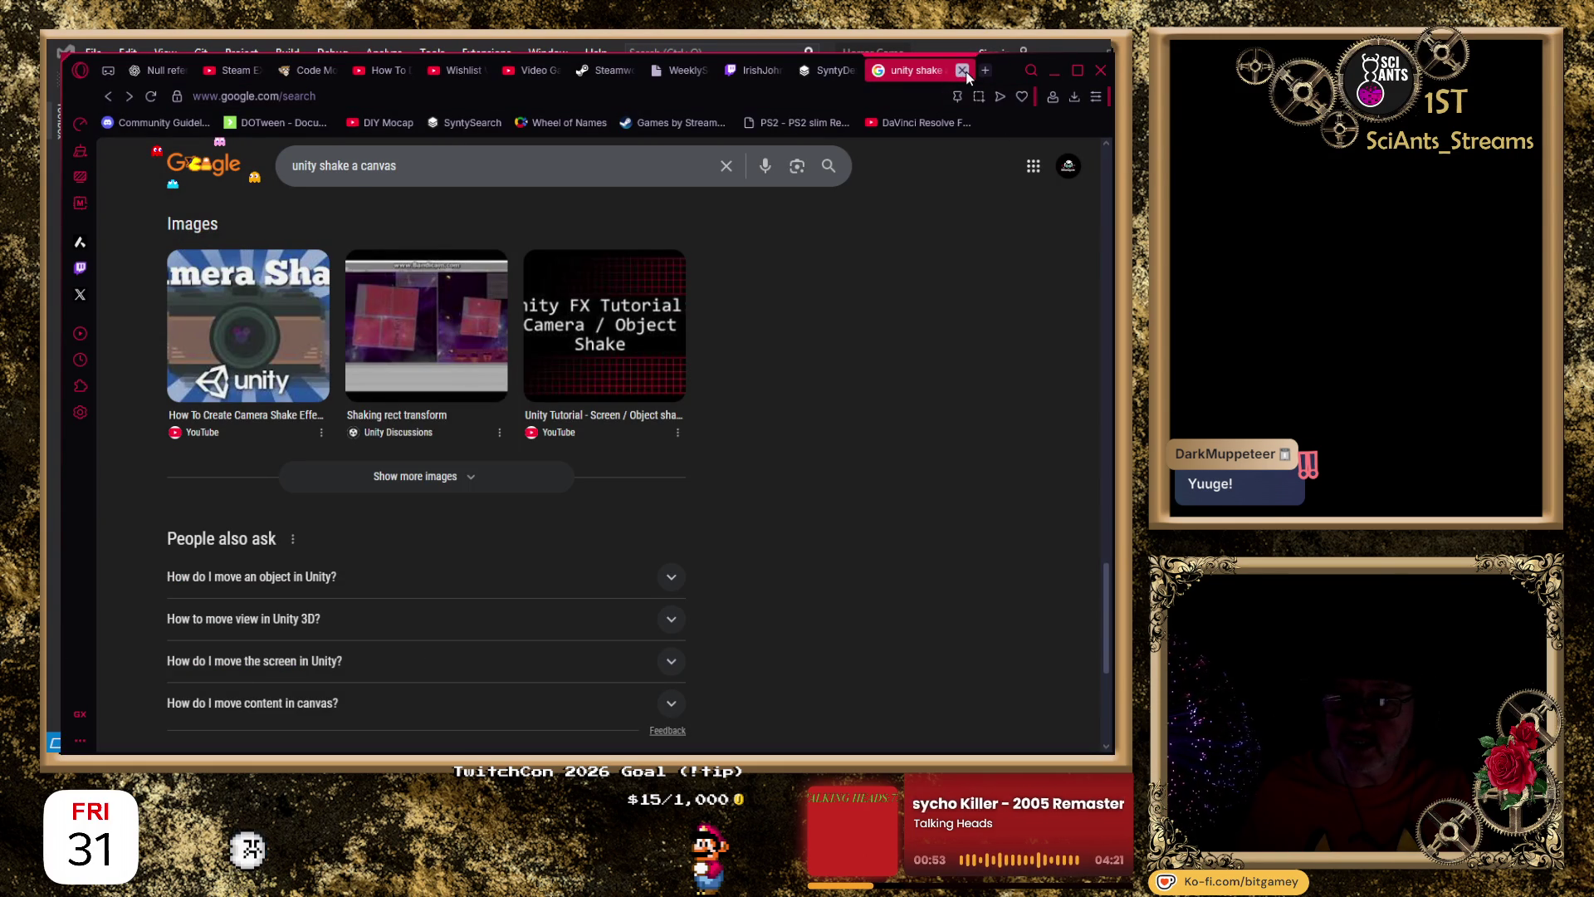
Close the Google canvas-shake search tab and the SyntyDex tab in Opera.
left_click(963, 71)
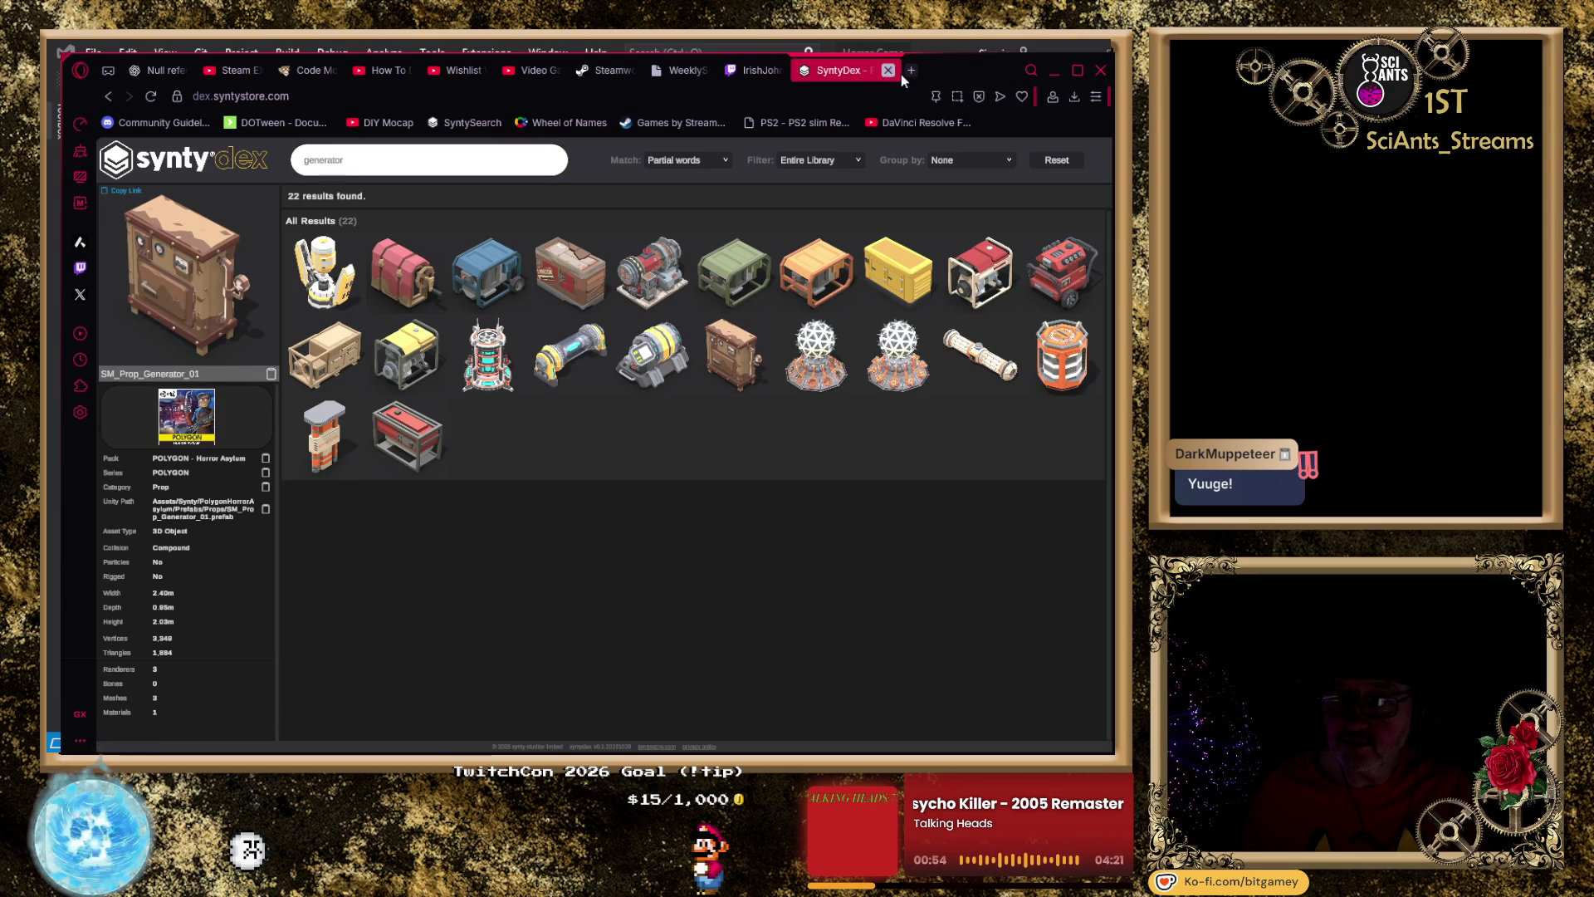
left_click(901, 73)
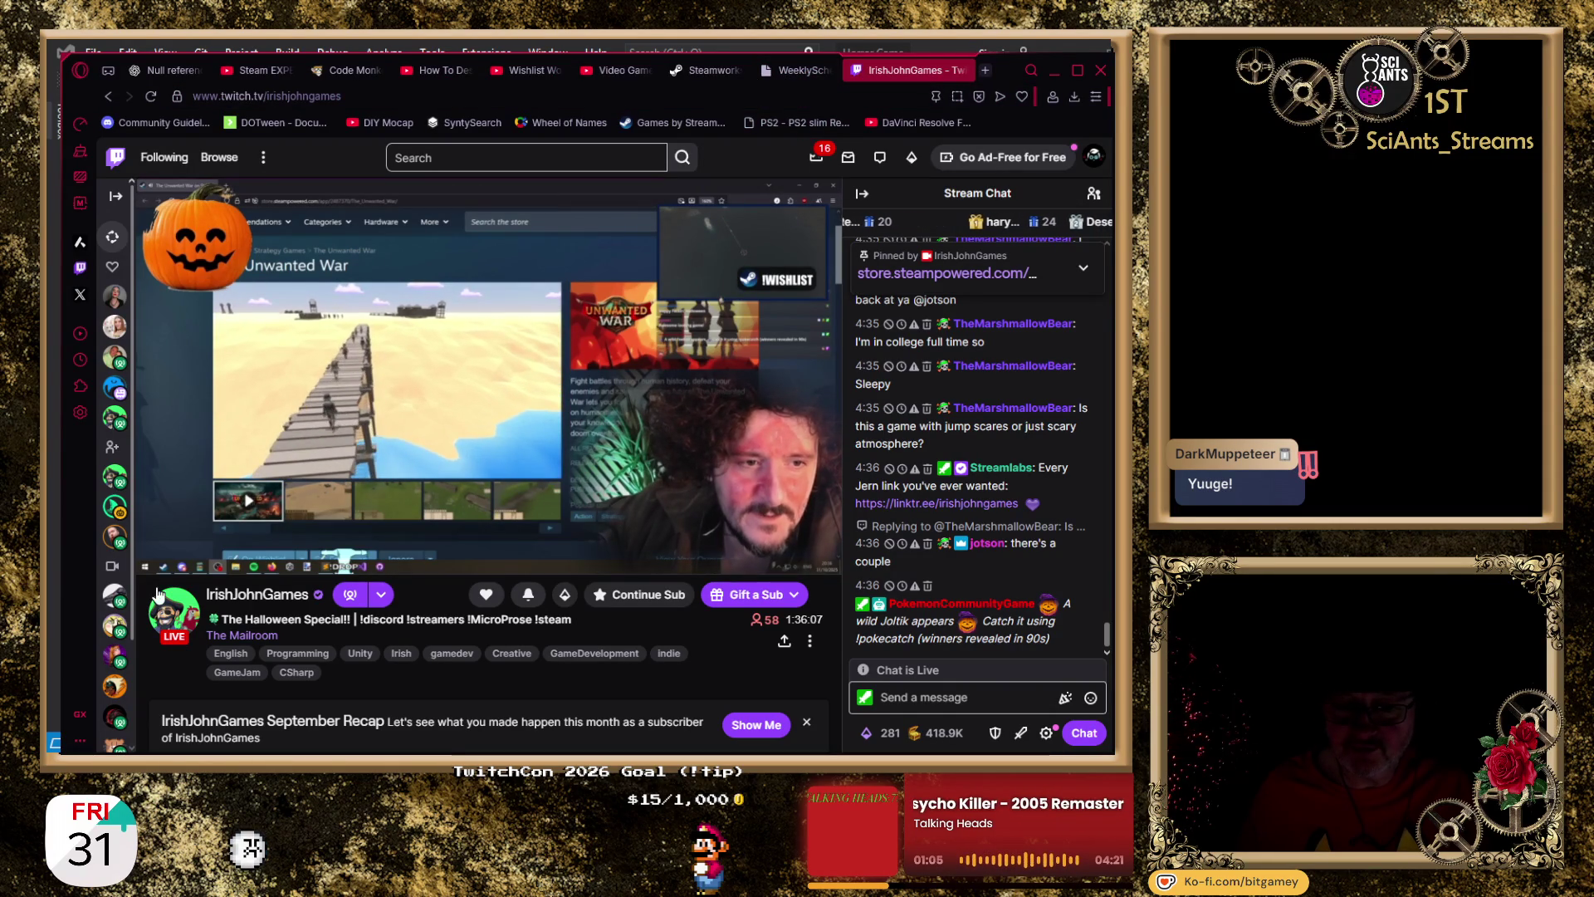
Pause the game-development streamer's Halloween Special Twitch broadcast.
left_click(179, 554)
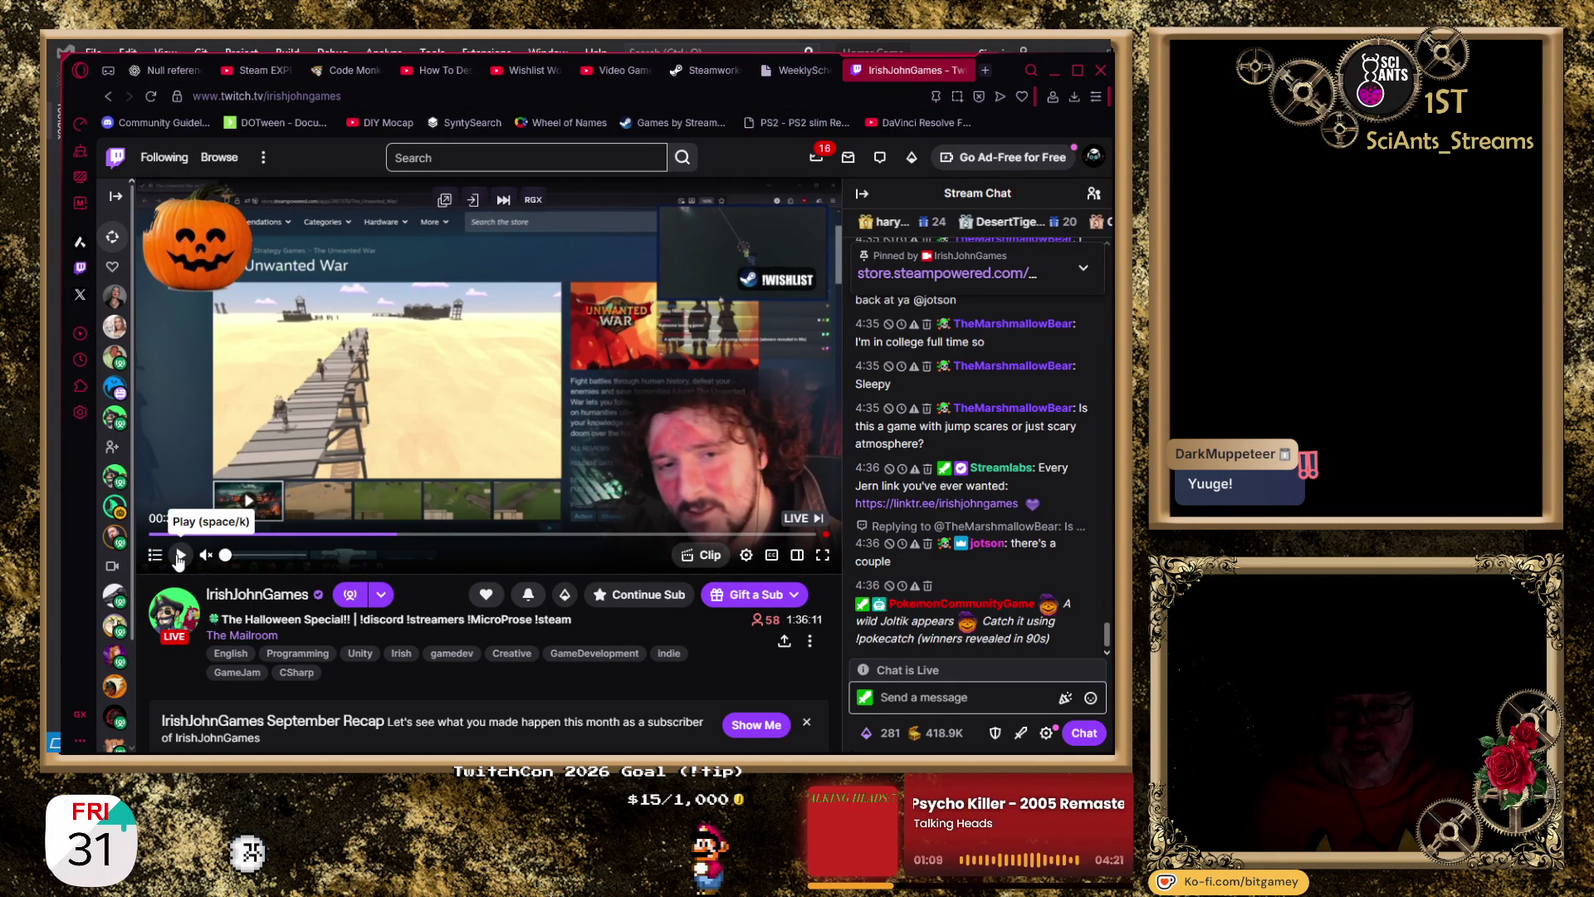
mouse_move(115, 627)
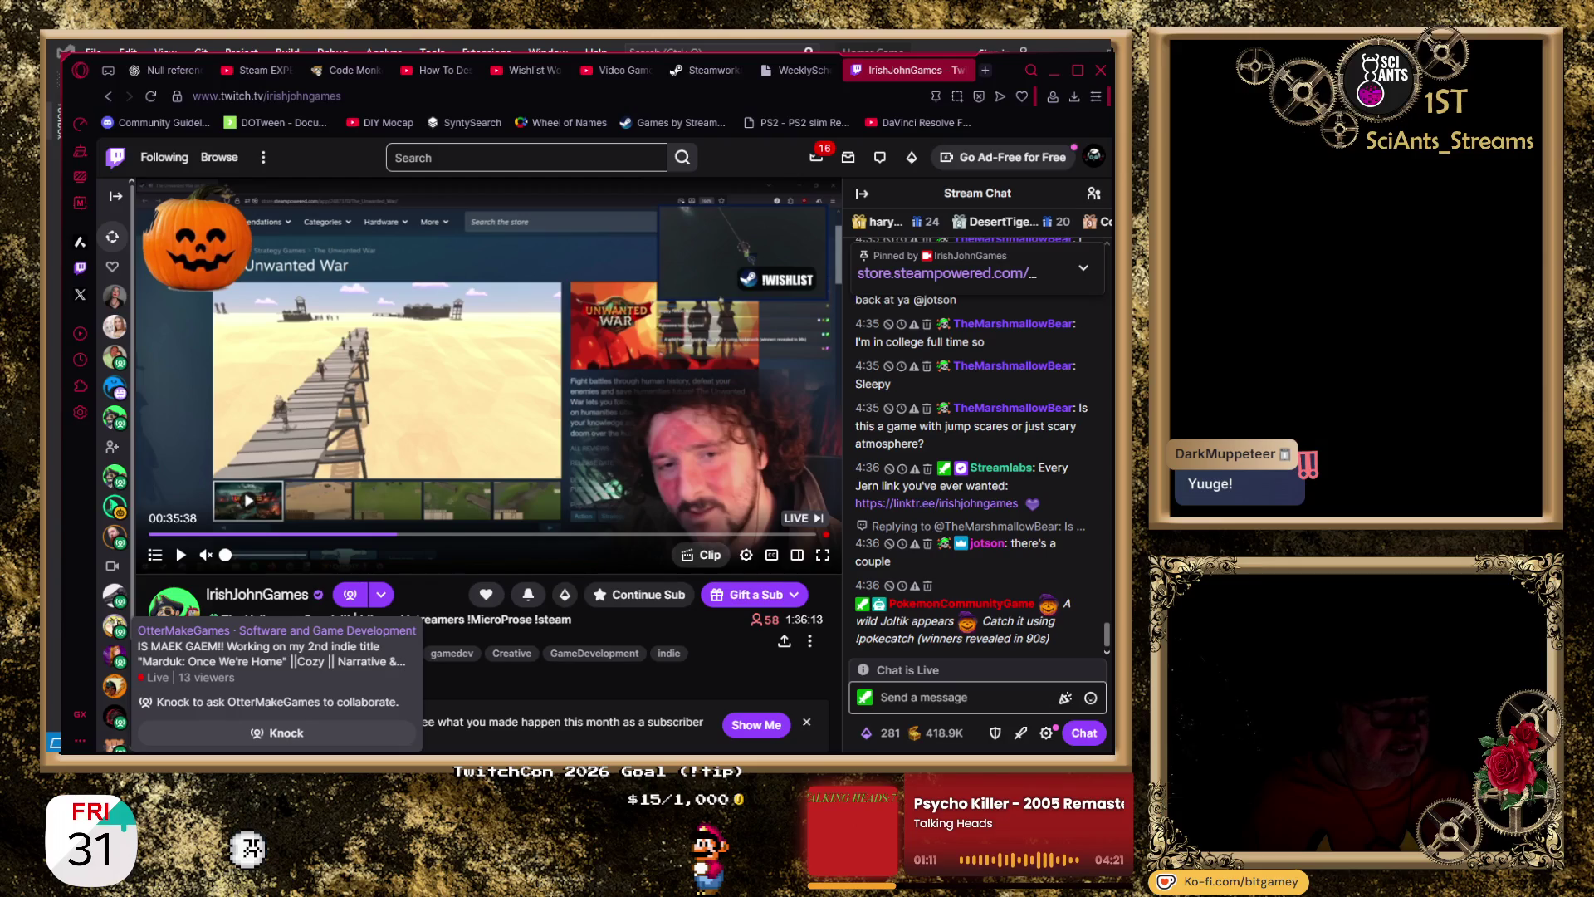